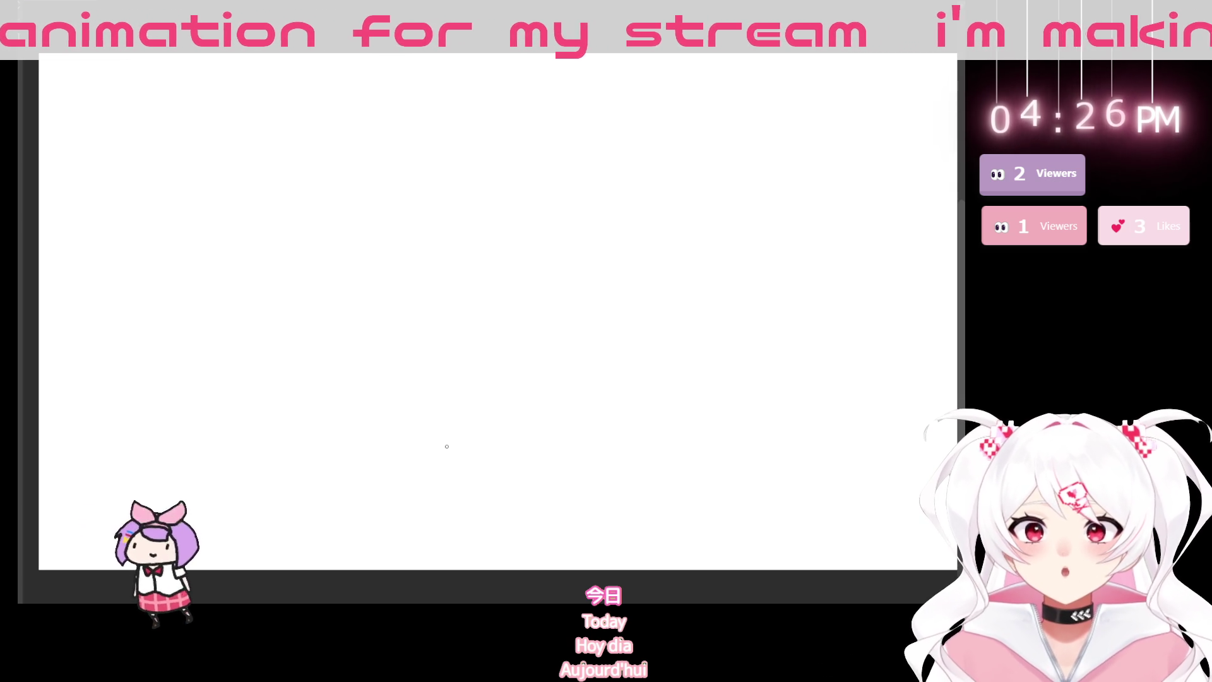
- Sketch two trial strokes on the landscape canvas, undo them, and close it with Ctrl+W
{"action": "left_click_drag", "start_coordinate": [479, 402], "coordinate": [495, 262]}
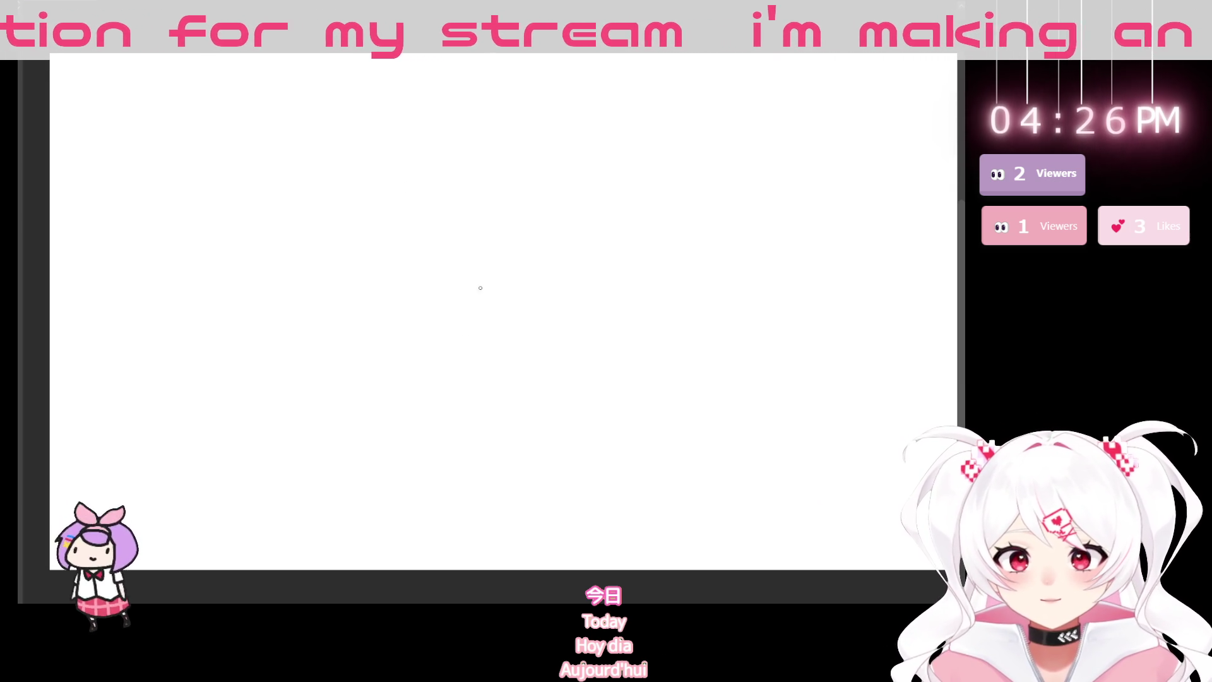
{"action": "mouse_move", "coordinate": [302, 113]}
{"action": "left_mouse_down"}
{"action": "mouse_move", "coordinate": [244, 183]}
{"action": "mouse_move", "coordinate": [255, 317]}
{"action": "mouse_move", "coordinate": [555, 293]}
{"action": "mouse_move", "coordinate": [322, 120]}
{"action": "left_mouse_up"}
{"action": "key", "text": "ctrl+z"}
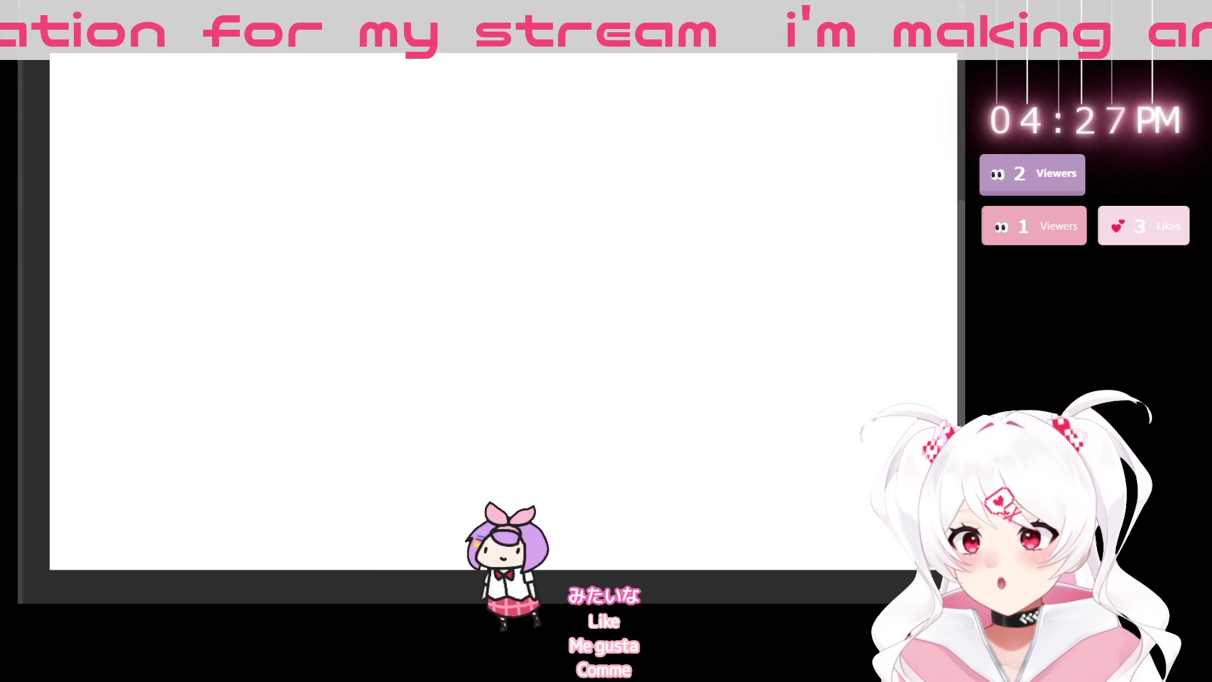
{"action": "key", "text": "ctrl+w"}
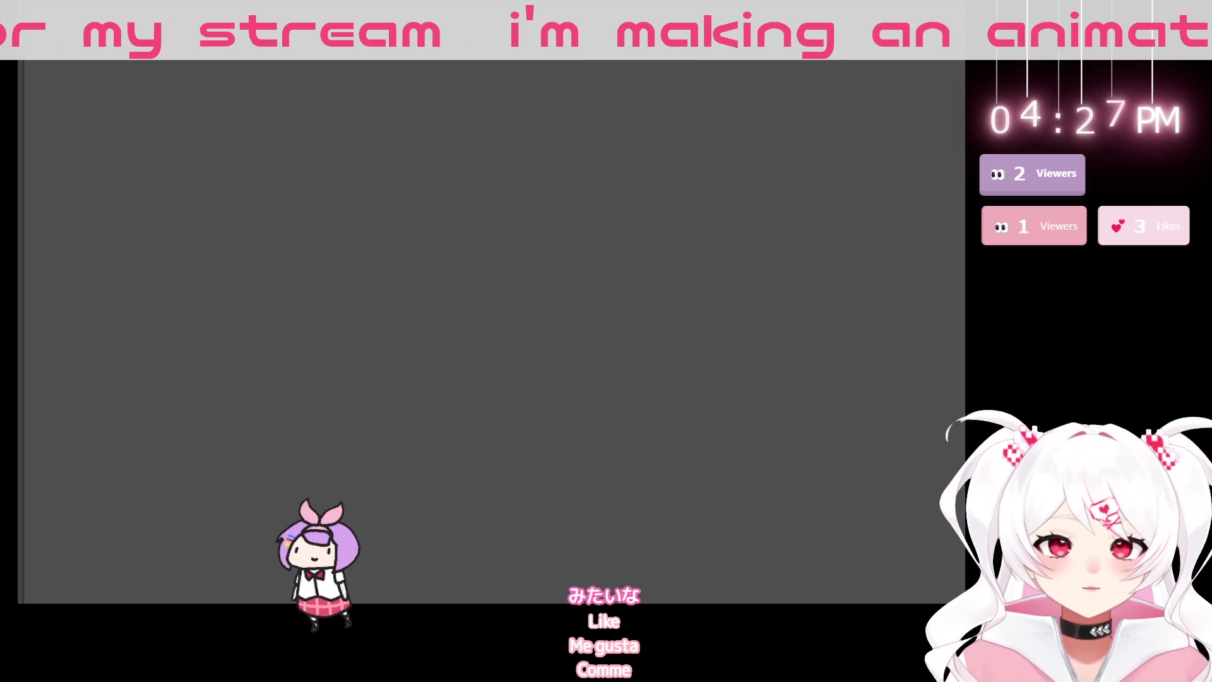
- Center the portrait page, add a vertical symmetry ruler down its middle, and zoom to the top
{"action": "scroll", "coordinate": [539, 281], "scroll_direction": "down", "scroll_amount": 3}
{"action": "scroll", "coordinate": [530, 278], "scroll_direction": "up", "scroll_amount": 2}
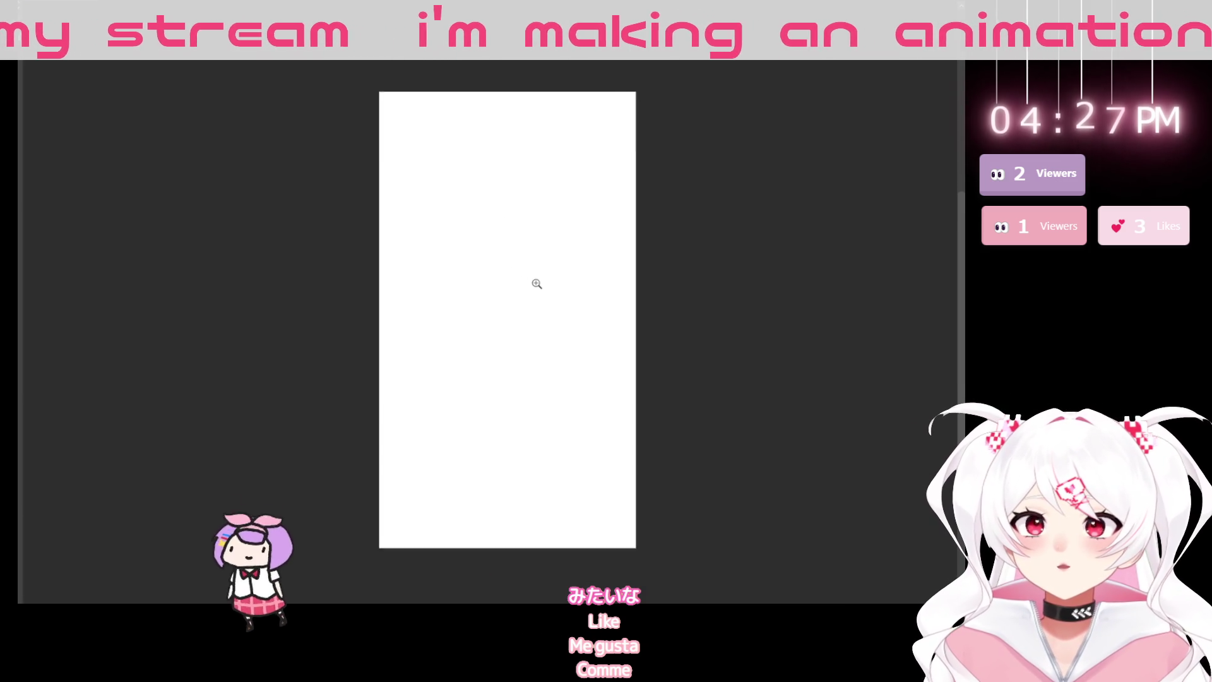
{"action": "mouse_move", "coordinate": [568, 304]}
{"action": "left_mouse_down"}
{"action": "mouse_move", "coordinate": [549, 354]}
{"action": "mouse_move", "coordinate": [495, 311]}
{"action": "left_mouse_up"}
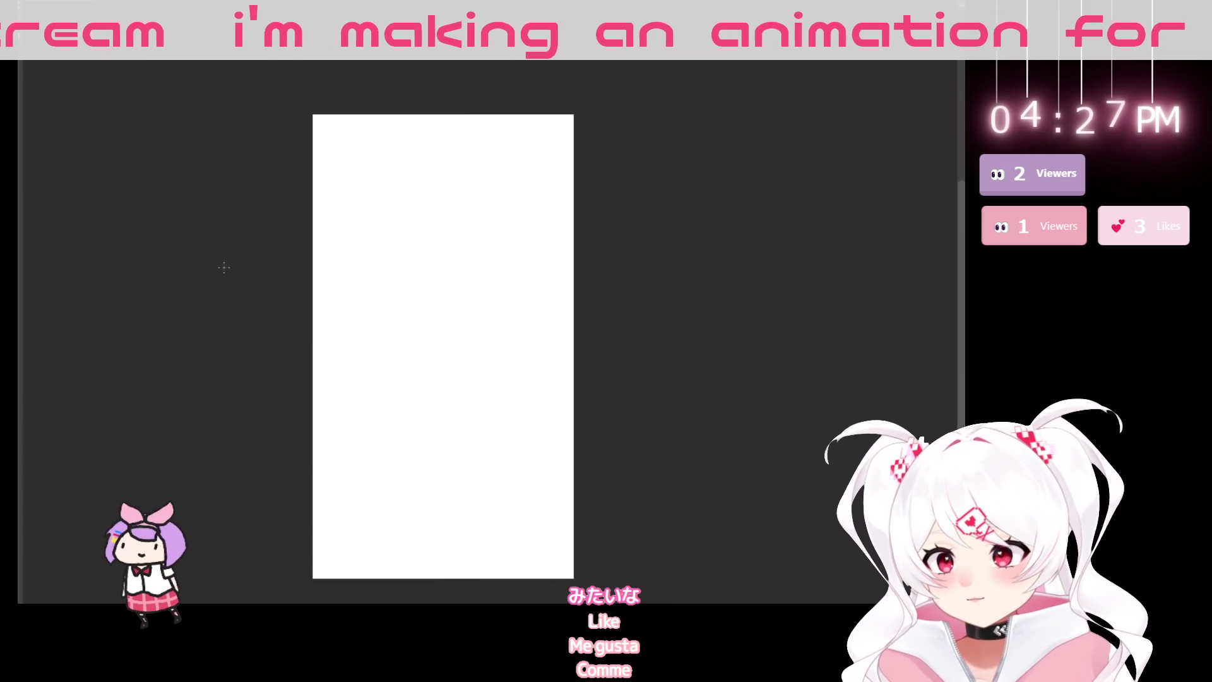
{"action": "left_click_drag", "start_coordinate": [440, 111], "coordinate": [463, 444]}
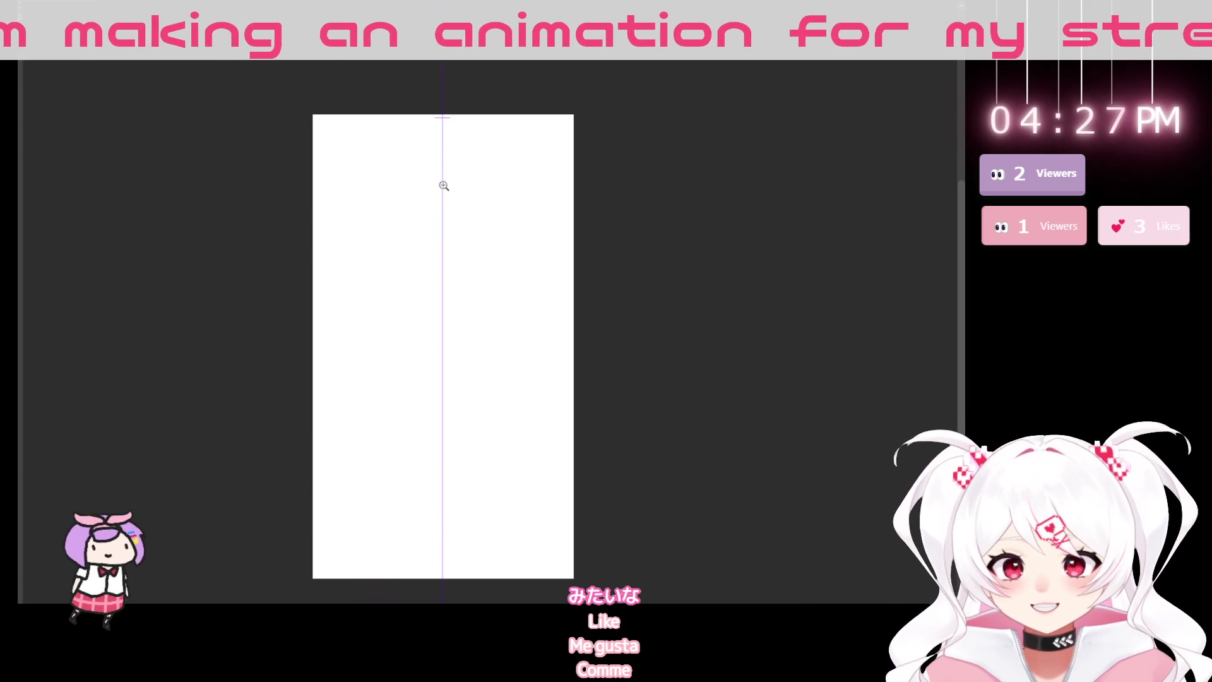
{"action": "left_click_drag", "start_coordinate": [440, 181], "coordinate": [472, 192]}
- Draw the mirrored head and face outline with a horizontal face guideline, reworking the head top
{"action": "mouse_move", "coordinate": [420, 127]}
{"action": "left_mouse_down"}
{"action": "mouse_move", "coordinate": [437, 122]}
{"action": "mouse_move", "coordinate": [399, 188]}
{"action": "left_mouse_up"}
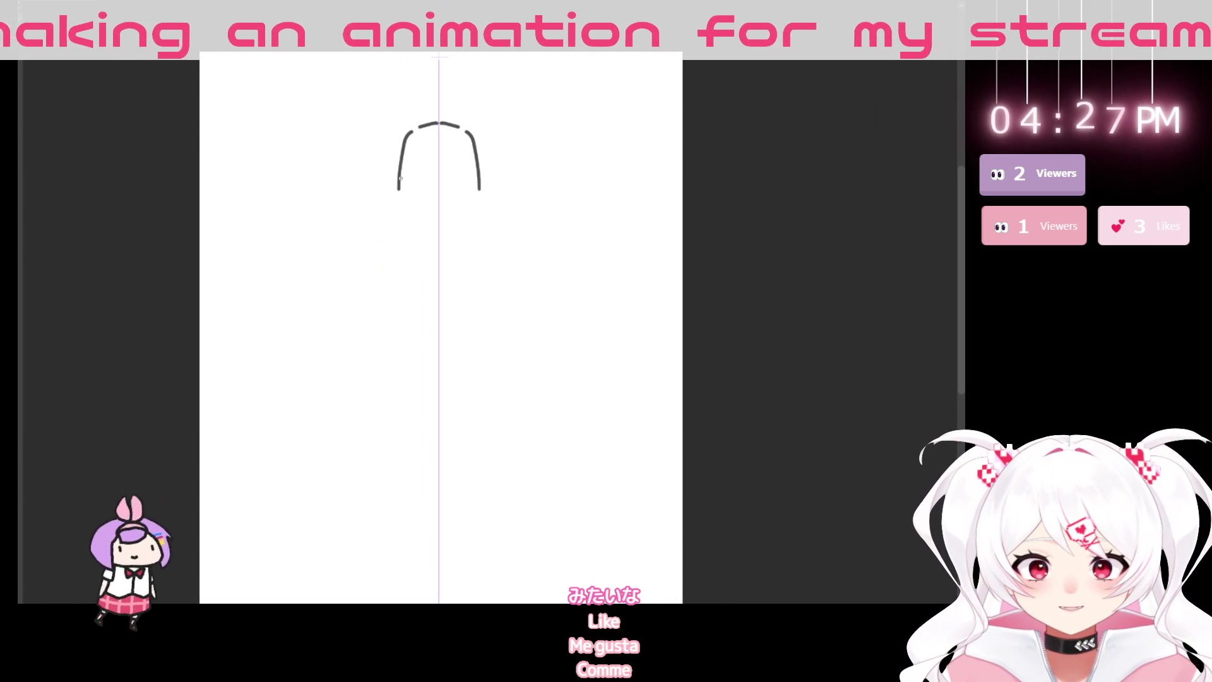
{"action": "mouse_move", "coordinate": [468, 411]}
{"action": "left_mouse_down"}
{"action": "mouse_move", "coordinate": [372, 341]}
{"action": "mouse_move", "coordinate": [372, 278]}
{"action": "left_mouse_up"}
{"action": "mouse_move", "coordinate": [310, 68]}
{"action": "left_mouse_down"}
{"action": "mouse_move", "coordinate": [310, 121]}
{"action": "mouse_move", "coordinate": [343, 158]}
{"action": "left_mouse_up"}
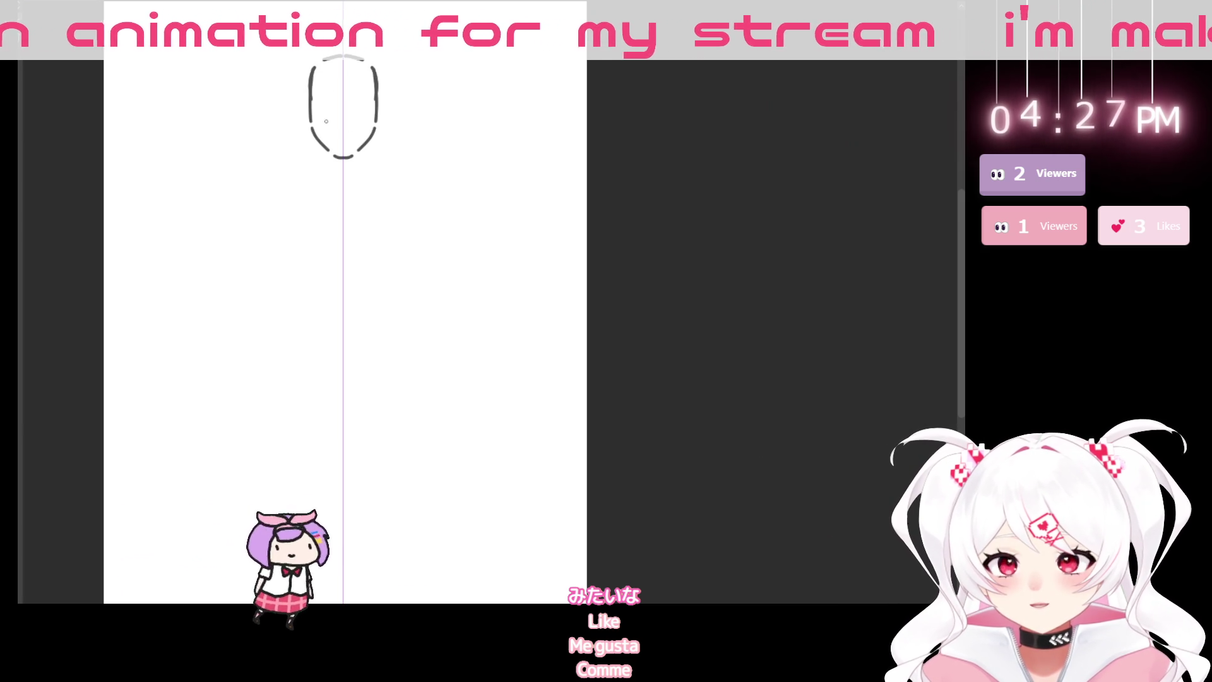
{"action": "left_click_drag", "start_coordinate": [317, 115], "coordinate": [341, 115]}
{"action": "mouse_move", "coordinate": [353, 58]}
{"action": "left_mouse_down"}
{"action": "mouse_move", "coordinate": [373, 73]}
{"action": "mouse_move", "coordinate": [386, 61]}
{"action": "mouse_move", "coordinate": [310, 76]}
{"action": "mouse_move", "coordinate": [313, 136]}
{"action": "left_mouse_up"}
{"action": "key", "text": "p"}
{"action": "key", "text": "ctrl+z"}
{"action": "key", "text": "ctrl+z"}
{"action": "left_click_drag", "start_coordinate": [310, 78], "coordinate": [309, 103]}
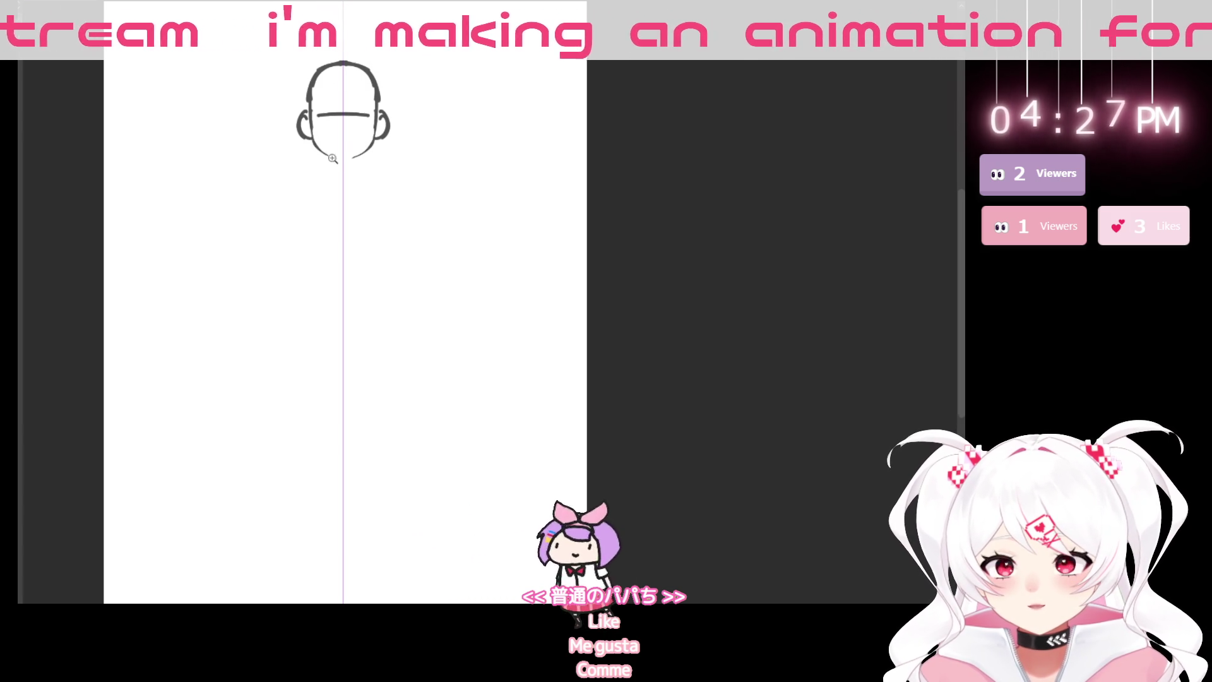
- Zoom in and redraw the mirrored neck lines below the chin
{"action": "left_click", "coordinate": [329, 156]}
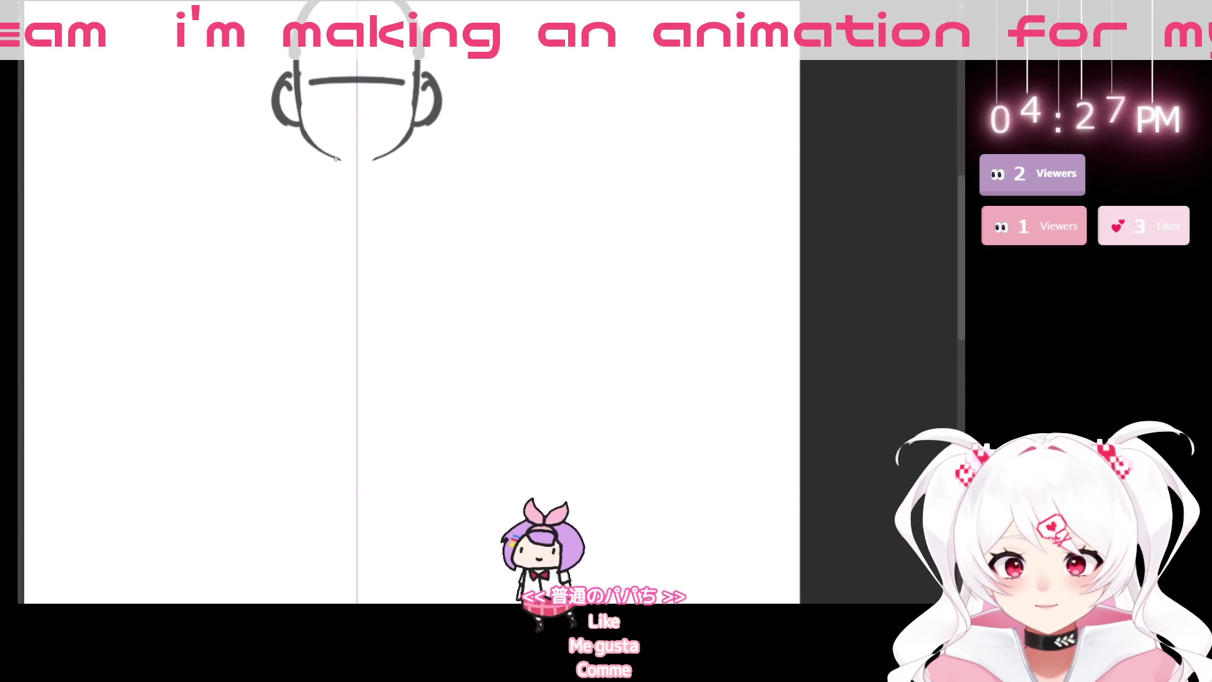
{"action": "key", "text": "ctrl+z"}
{"action": "left_click_drag", "start_coordinate": [333, 159], "coordinate": [338, 186]}
{"action": "key", "text": "ctrl+z"}
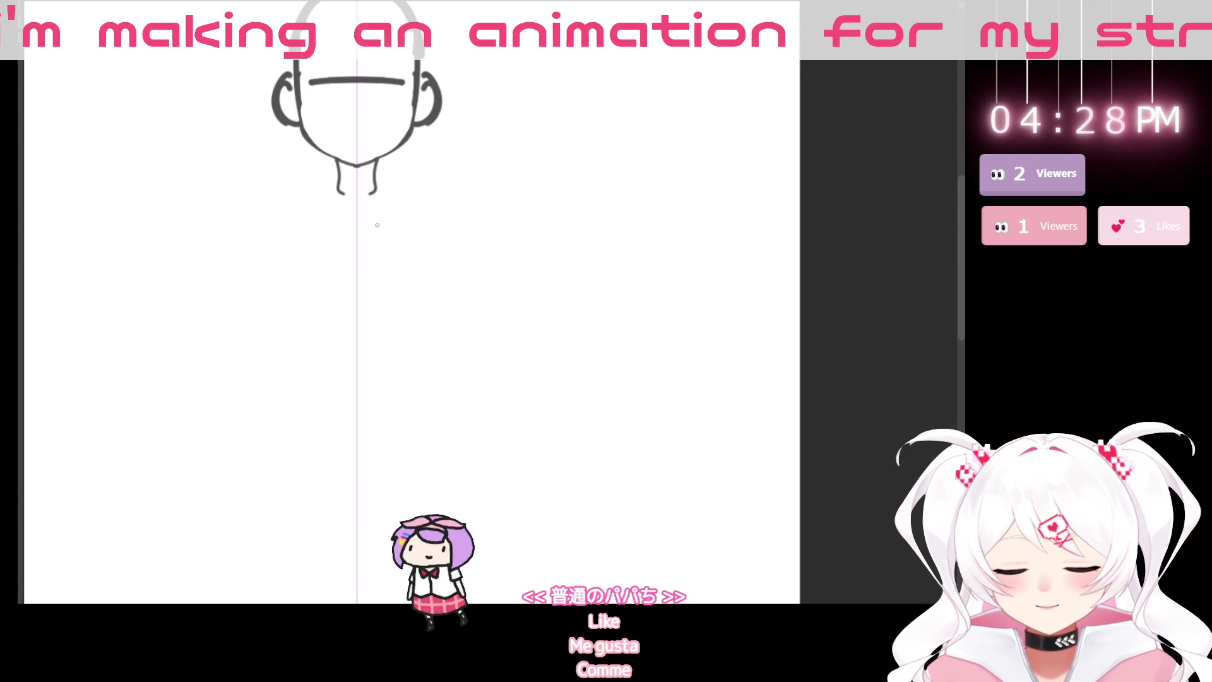
{"action": "scroll", "coordinate": [406, 312], "scroll_direction": "down", "scroll_amount": 2}
- Redraw the mirrored ears and add shoulder lines from the neck
{"action": "left_click_drag", "start_coordinate": [456, 104], "coordinate": [426, 152]}
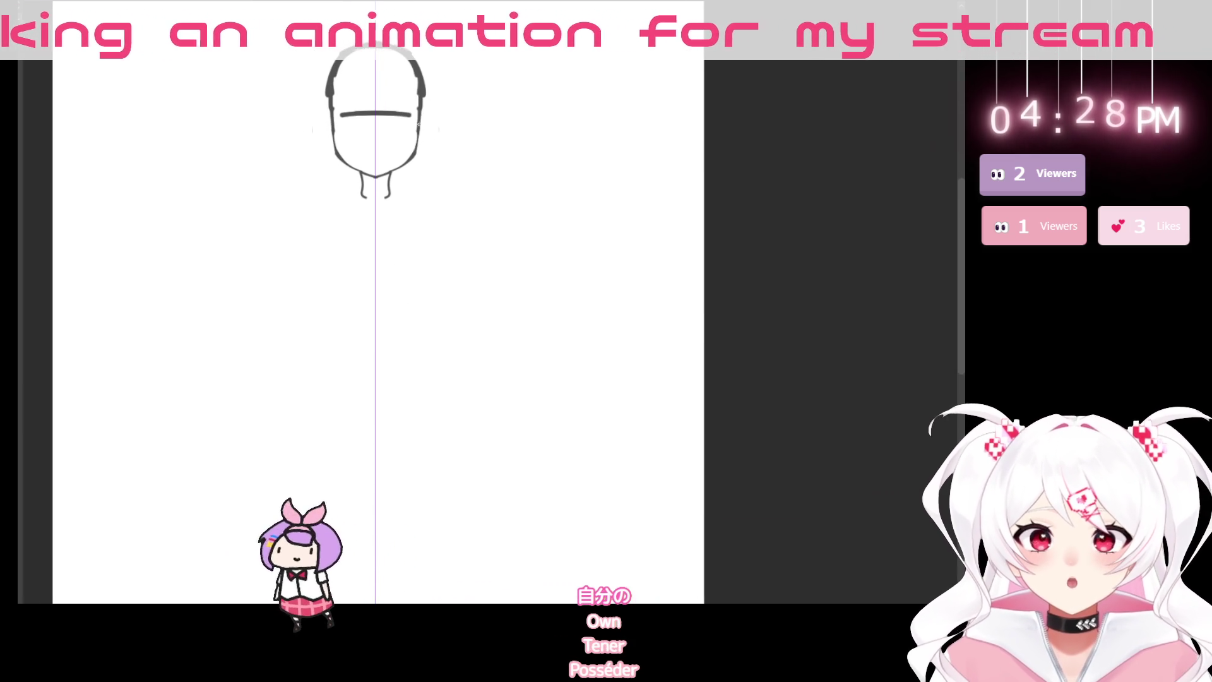
{"action": "left_click_drag", "start_coordinate": [421, 127], "coordinate": [418, 152]}
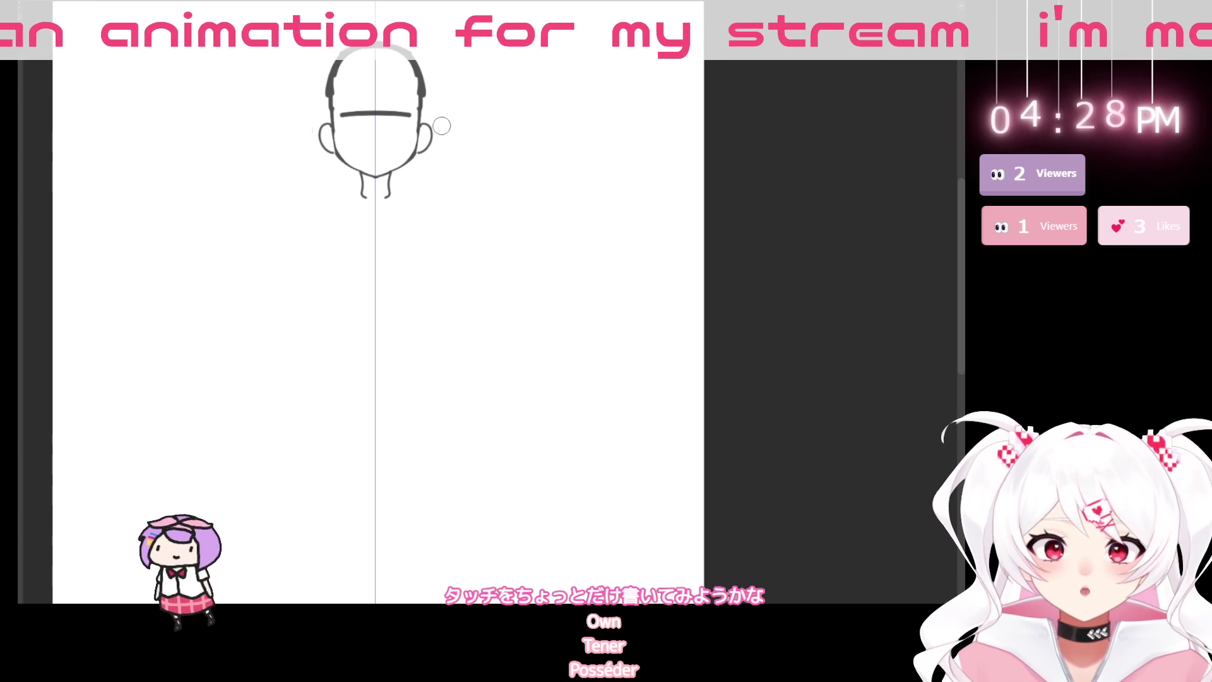
{"action": "scroll", "coordinate": [421, 194], "scroll_direction": "down", "scroll_amount": 3}
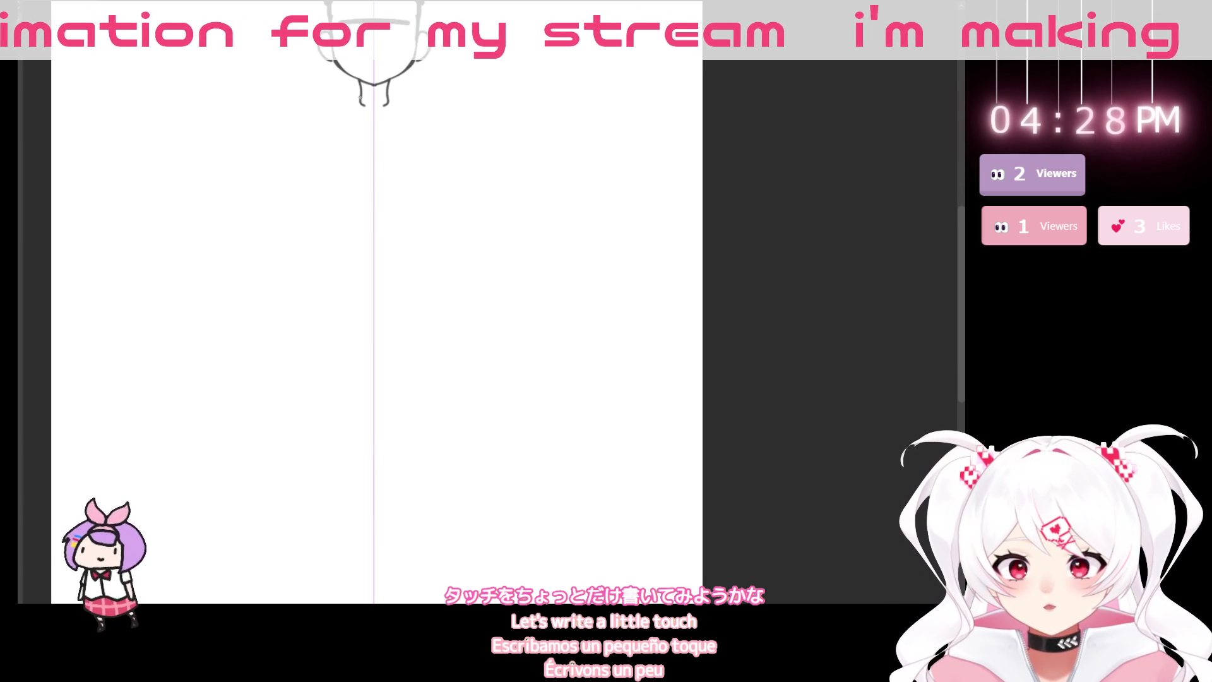
{"action": "left_click_drag", "start_coordinate": [359, 96], "coordinate": [317, 113]}
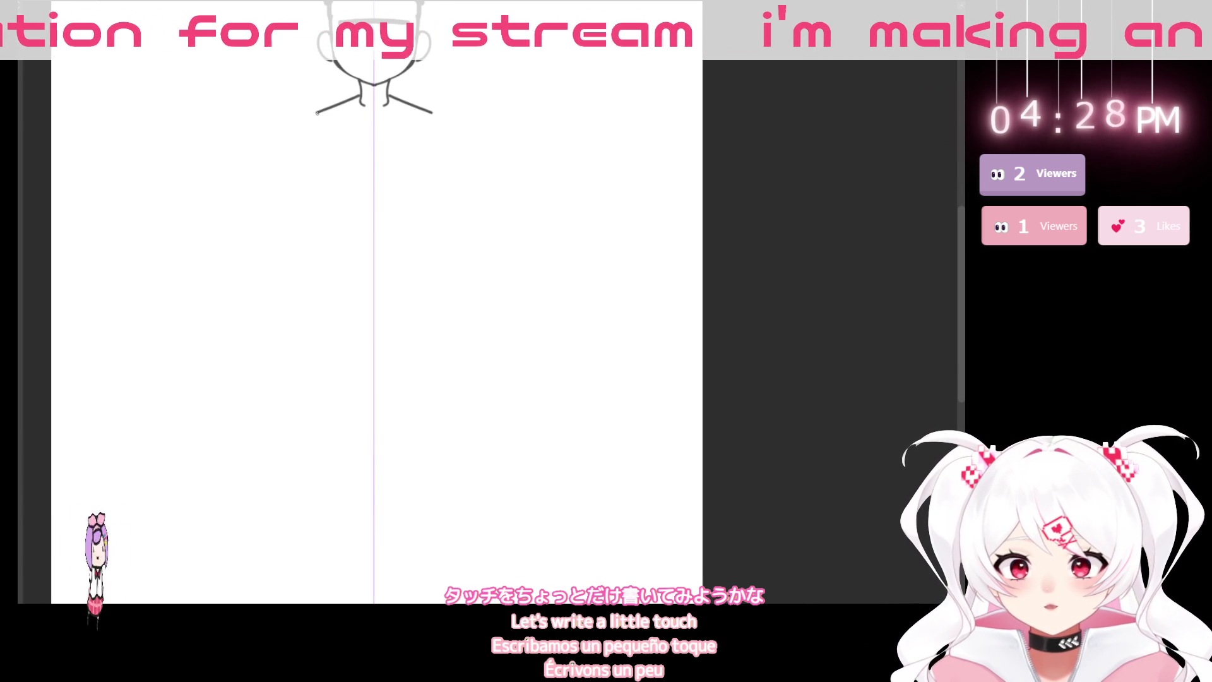
- Draw the mirrored torso sides and a V-shaped chest line
{"action": "scroll", "coordinate": [433, 398], "scroll_direction": "down", "scroll_amount": 2}
{"action": "left_click_drag", "start_coordinate": [298, 139], "coordinate": [306, 202]}
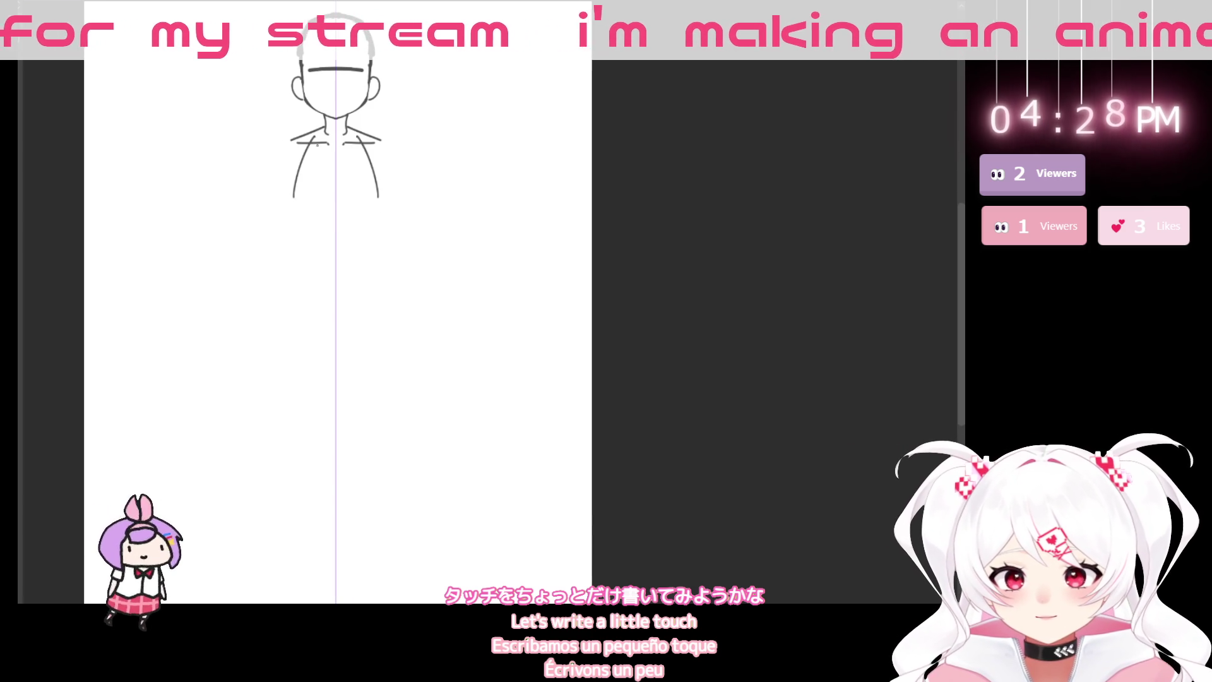
{"action": "key", "text": "ctrl+z"}
{"action": "left_click_drag", "start_coordinate": [298, 140], "coordinate": [300, 216]}
{"action": "left_click_drag", "start_coordinate": [301, 167], "coordinate": [308, 235]}
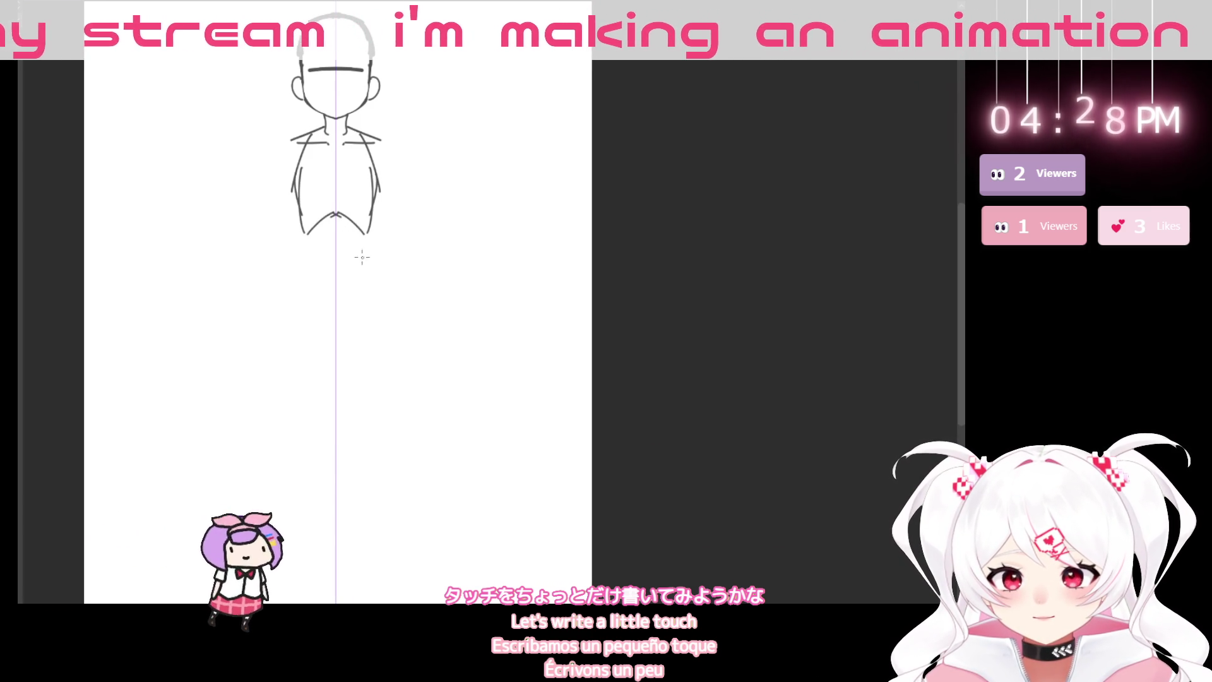
{"action": "scroll", "coordinate": [398, 363], "scroll_direction": "down", "scroll_amount": 2}
{"action": "mouse_move", "coordinate": [312, 120]}
{"action": "left_mouse_down"}
{"action": "mouse_move", "coordinate": [339, 100]}
{"action": "mouse_move", "coordinate": [309, 148]}
{"action": "mouse_move", "coordinate": [340, 165]}
{"action": "mouse_move", "coordinate": [289, 196]}
{"action": "mouse_move", "coordinate": [321, 198]}
{"action": "mouse_move", "coordinate": [329, 232]}
{"action": "left_mouse_up"}
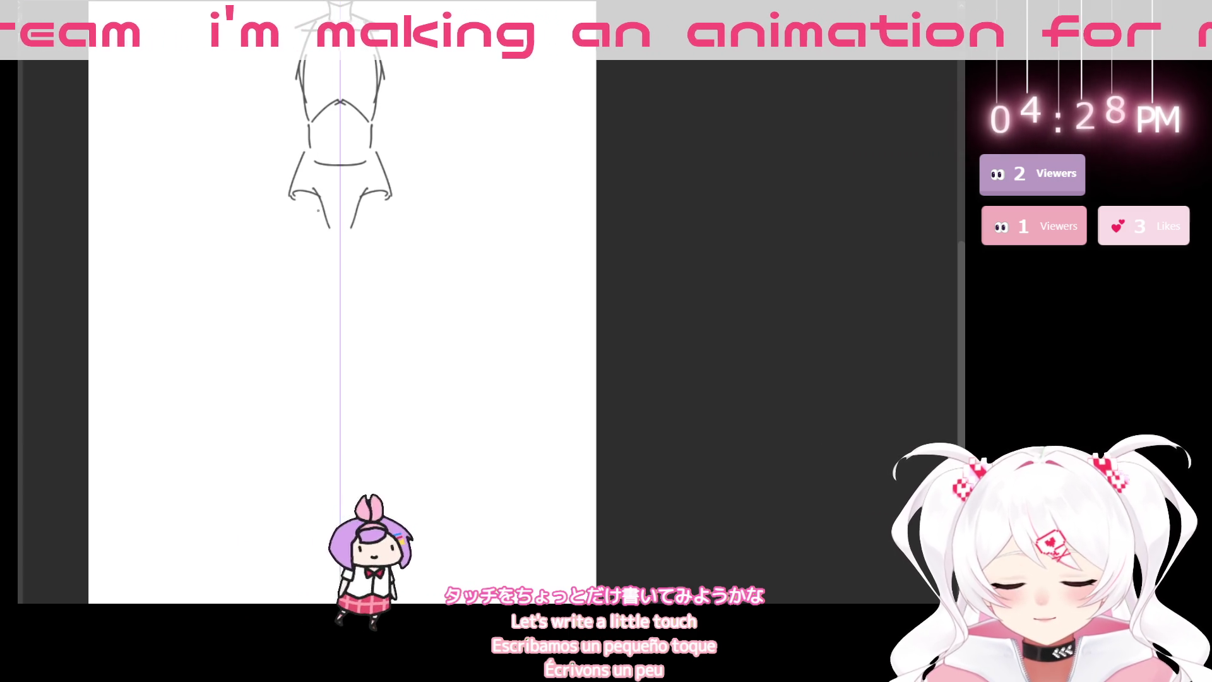
{"action": "key", "text": "ctrl+z"}
{"action": "key", "text": "ctrl+z"}
- Draw the waistline and the mirrored outer and inner leg contours
{"action": "mouse_move", "coordinate": [290, 190]}
{"action": "left_mouse_down"}
{"action": "mouse_move", "coordinate": [311, 188]}
{"action": "mouse_move", "coordinate": [326, 225]}
{"action": "left_mouse_up"}
{"action": "key", "text": "ctrl+z"}
{"action": "key", "text": "ctrl+z"}
{"action": "scroll", "coordinate": [350, 268], "scroll_direction": "down", "scroll_amount": 3}
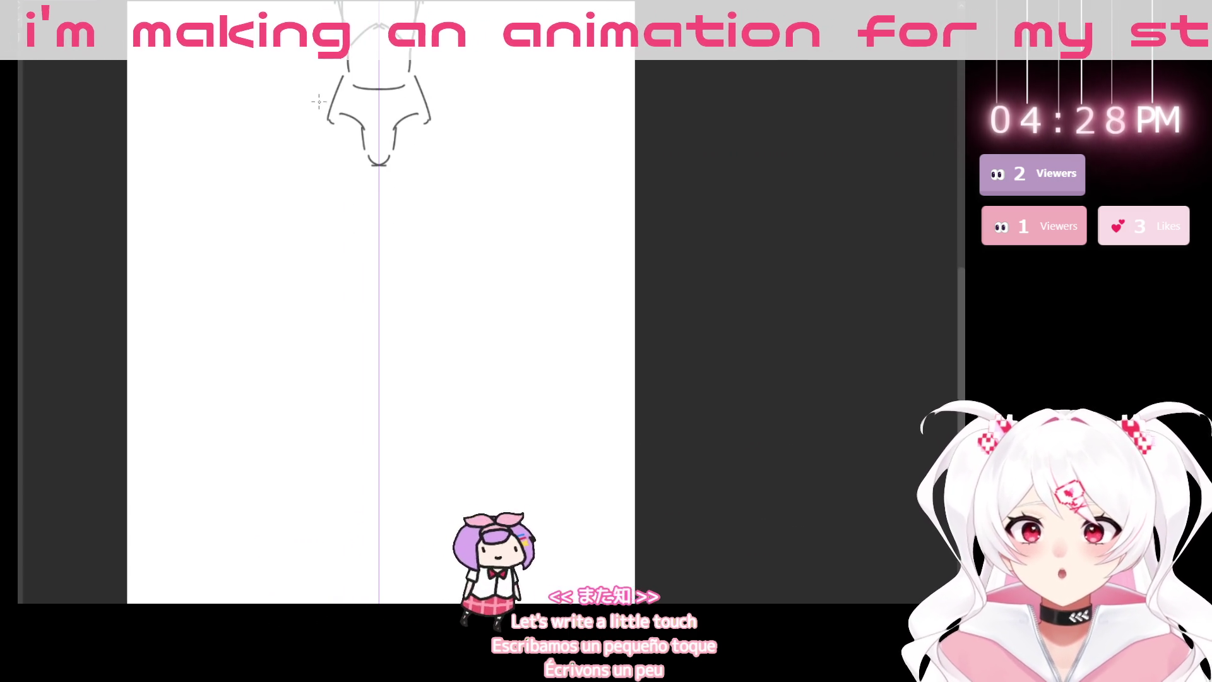
{"action": "left_click_drag", "start_coordinate": [332, 106], "coordinate": [318, 177]}
{"action": "key", "text": "ctrl+z"}
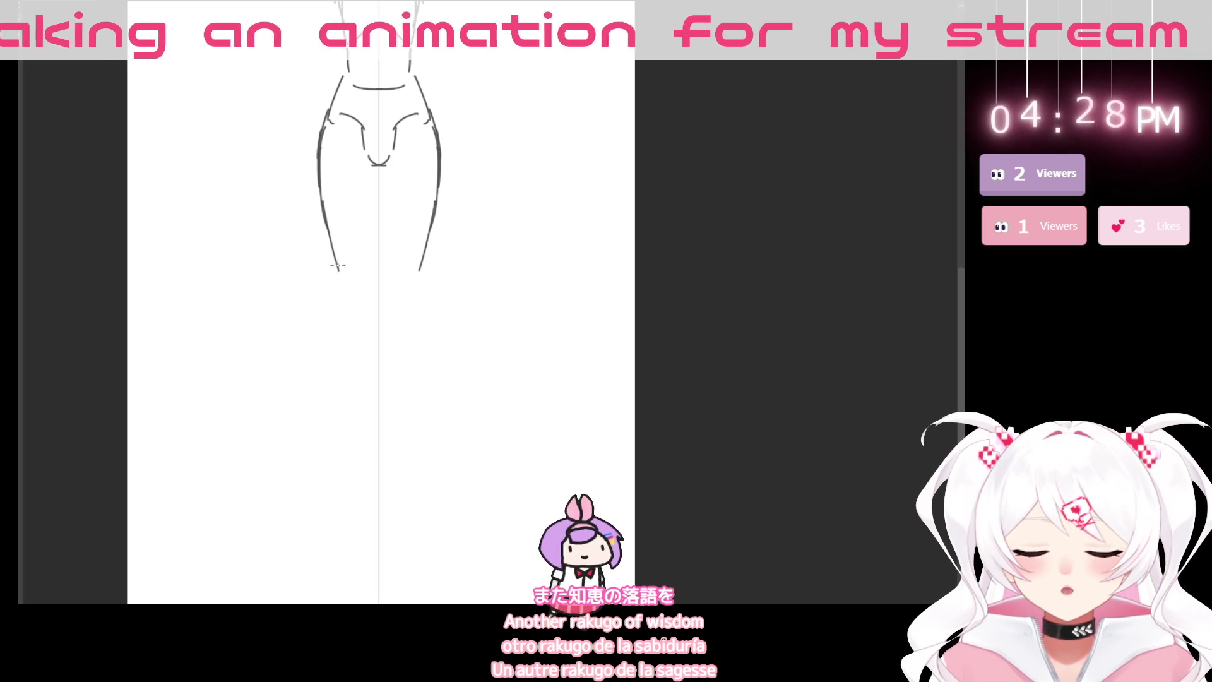
{"action": "left_click_drag", "start_coordinate": [342, 284], "coordinate": [353, 288]}
{"action": "left_click_drag", "start_coordinate": [370, 168], "coordinate": [369, 213]}
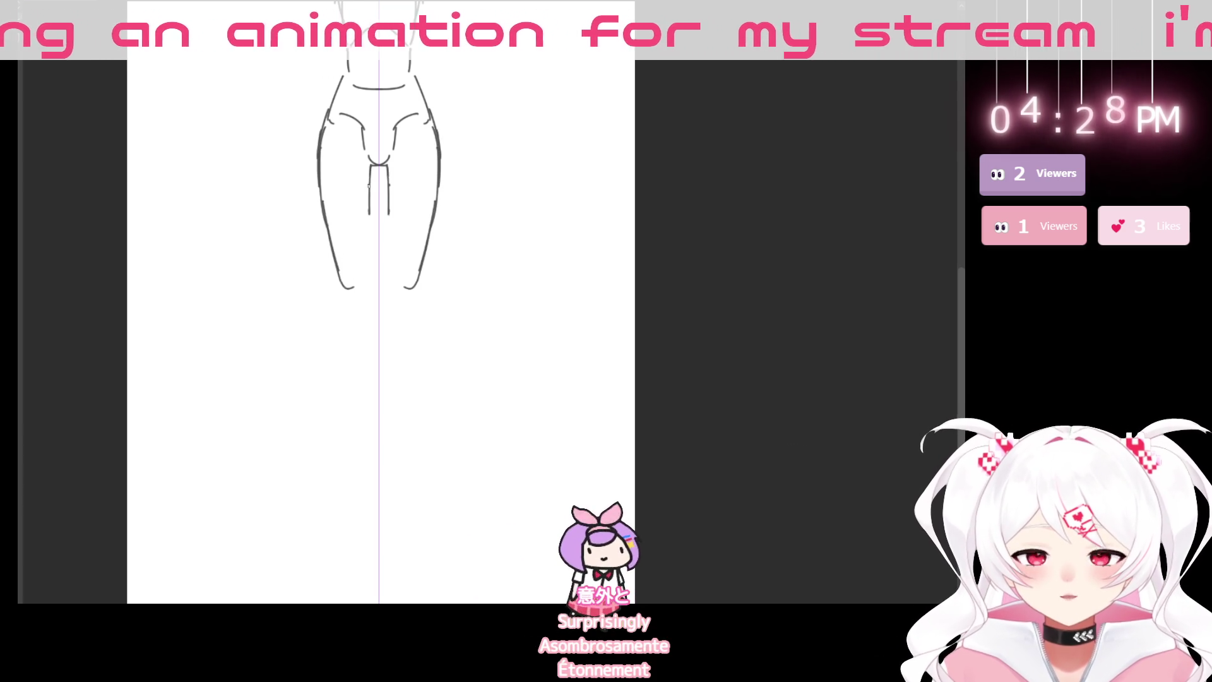
{"action": "scroll", "coordinate": [402, 190], "scroll_direction": "down", "scroll_amount": 5}
{"action": "scroll", "coordinate": [463, 338], "scroll_direction": "up", "scroll_amount": 4}
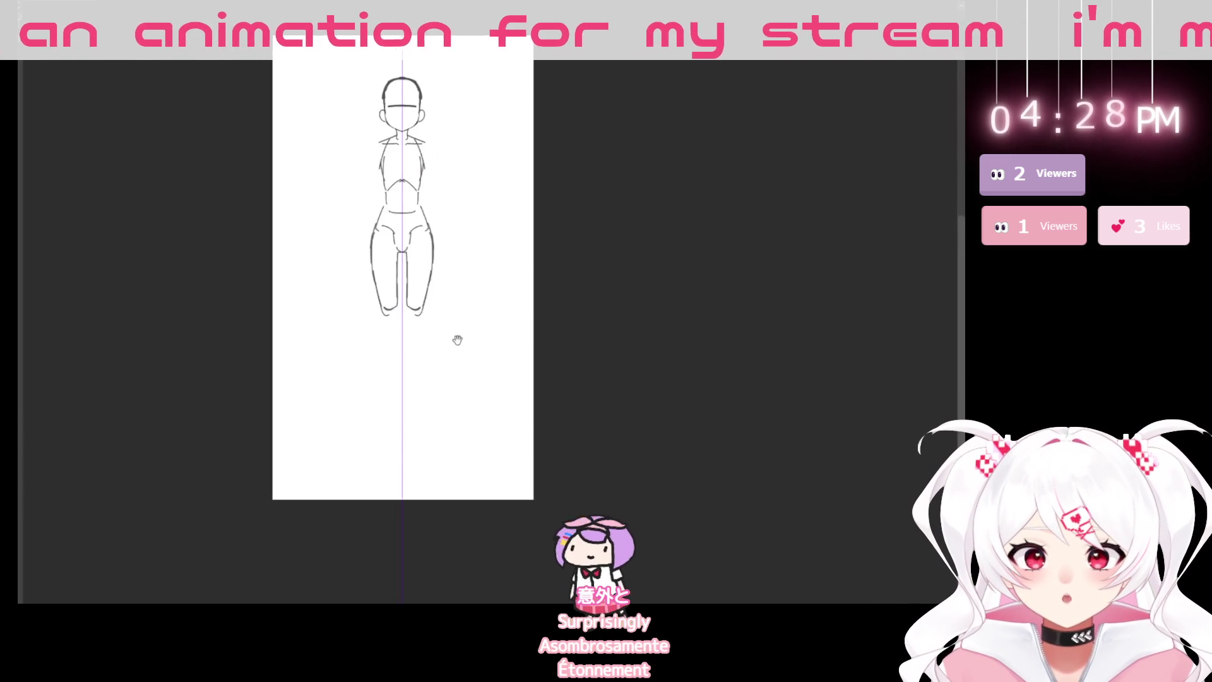
- Extend the inner calf lines to the ankles and redraw the mirrored feet
{"action": "scroll", "coordinate": [303, 317], "scroll_direction": "up", "scroll_amount": 1}
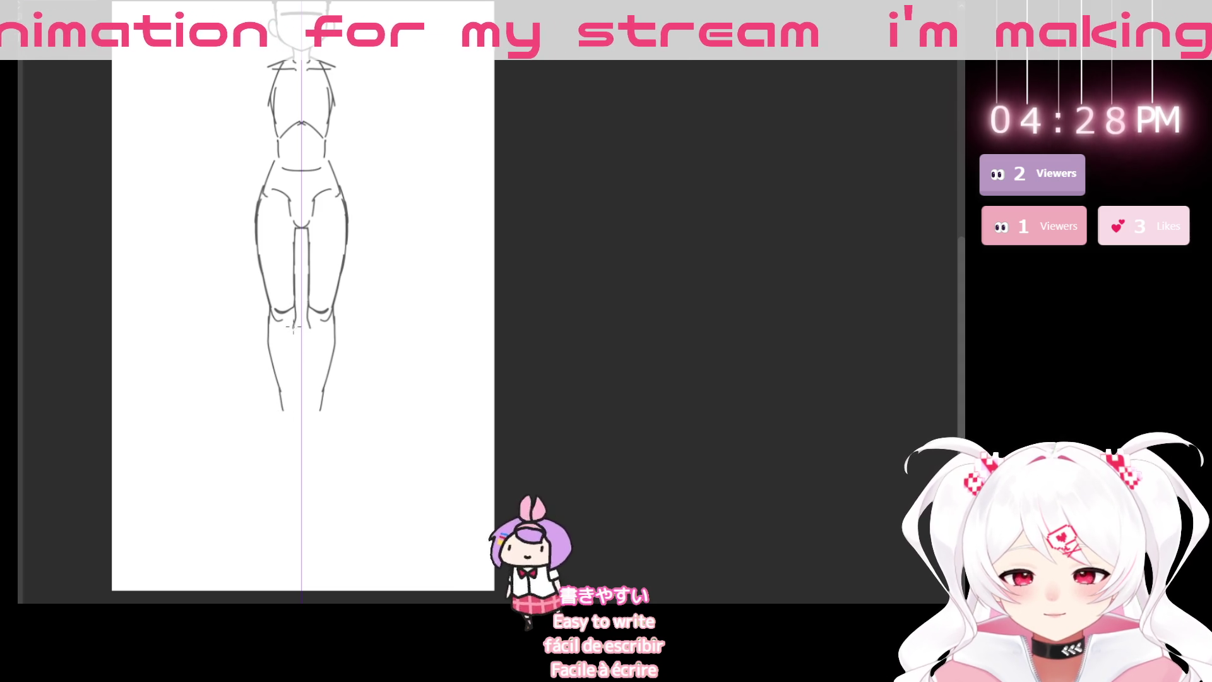
{"action": "mouse_move", "coordinate": [308, 350]}
{"action": "left_mouse_down"}
{"action": "mouse_move", "coordinate": [309, 413]}
{"action": "mouse_move", "coordinate": [275, 442]}
{"action": "mouse_move", "coordinate": [282, 459]}
{"action": "left_mouse_up"}
{"action": "key", "text": "ctrl+z"}
{"action": "key", "text": "ctrl+z"}
{"action": "mouse_move", "coordinate": [280, 418]}
{"action": "left_mouse_down"}
{"action": "mouse_move", "coordinate": [272, 452]}
{"action": "mouse_move", "coordinate": [297, 450]}
{"action": "mouse_move", "coordinate": [272, 439]}
{"action": "left_mouse_up"}
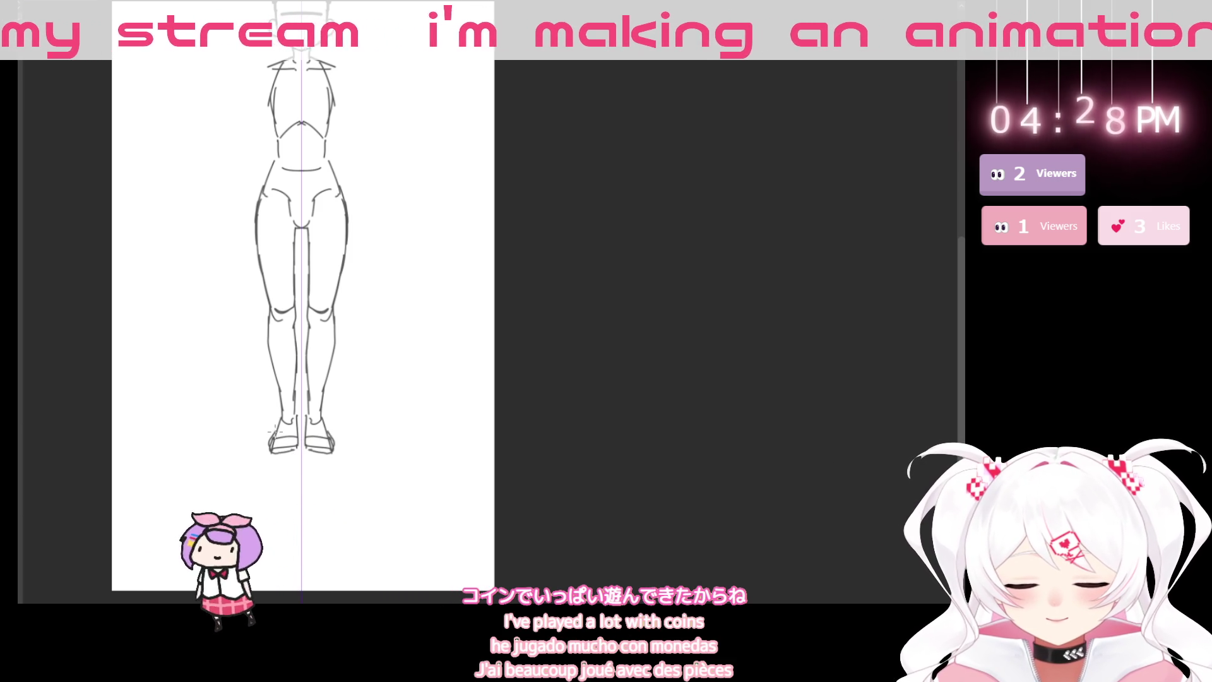
- Draw the mirrored upper arms and forearms, then loosely select the whole figure
{"action": "scroll", "coordinate": [297, 413], "scroll_direction": "up", "scroll_amount": 2}
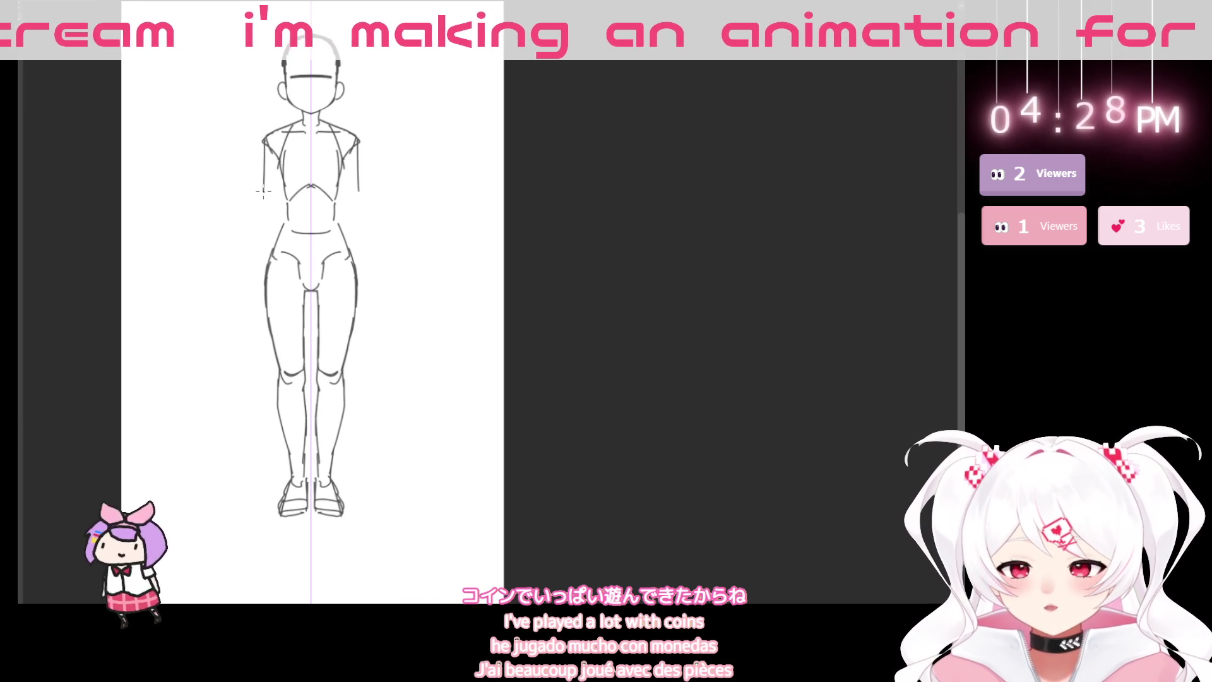
{"action": "left_click_drag", "start_coordinate": [357, 202], "coordinate": [361, 253]}
{"action": "mouse_move", "coordinate": [281, 207]}
{"action": "left_mouse_down"}
{"action": "mouse_move", "coordinate": [259, 251]}
{"action": "mouse_move", "coordinate": [251, 231]}
{"action": "left_mouse_up"}
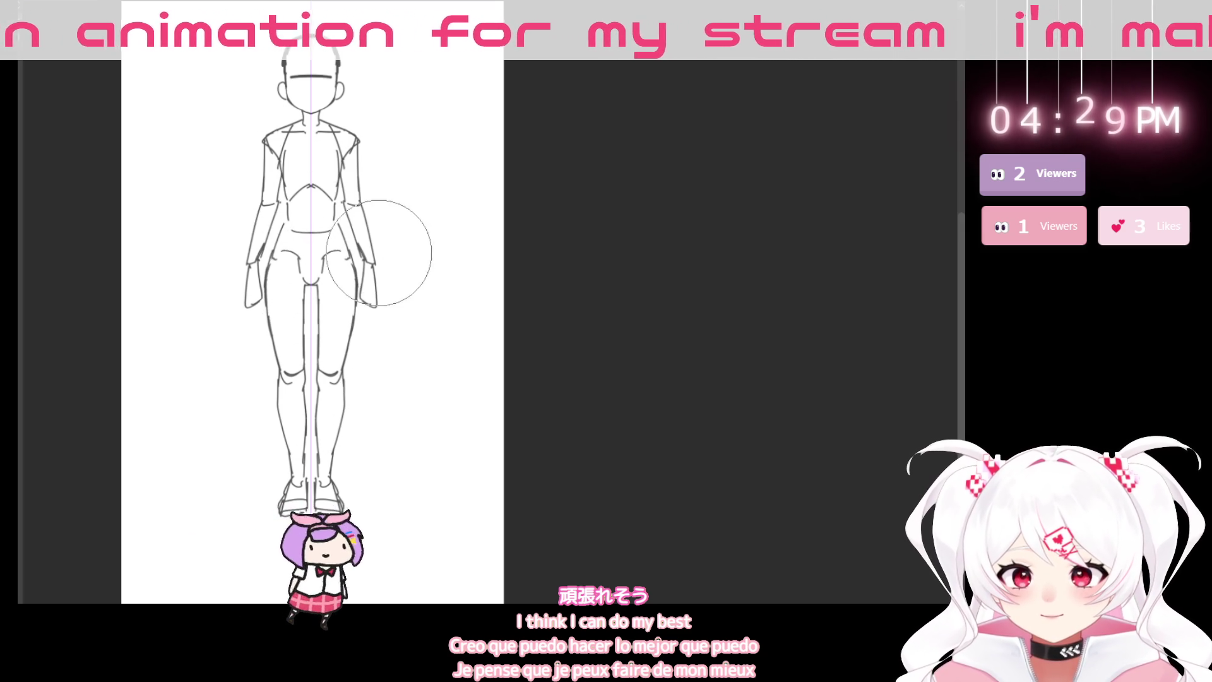
{"action": "scroll", "coordinate": [386, 423], "scroll_direction": "down", "scroll_amount": 3}
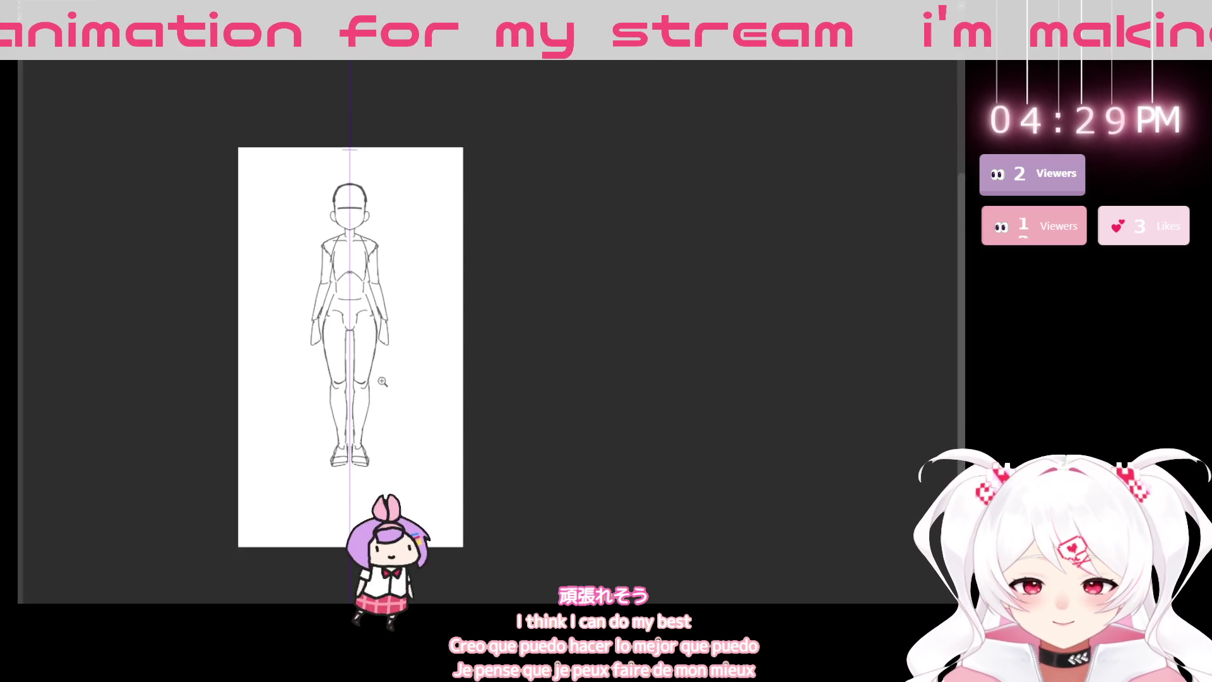
{"action": "mouse_move", "coordinate": [382, 460]}
{"action": "left_mouse_down"}
{"action": "mouse_move", "coordinate": [330, 401]}
{"action": "mouse_move", "coordinate": [259, 404]}
{"action": "mouse_move", "coordinate": [265, 171]}
{"action": "mouse_move", "coordinate": [354, 379]}
{"action": "left_mouse_up"}
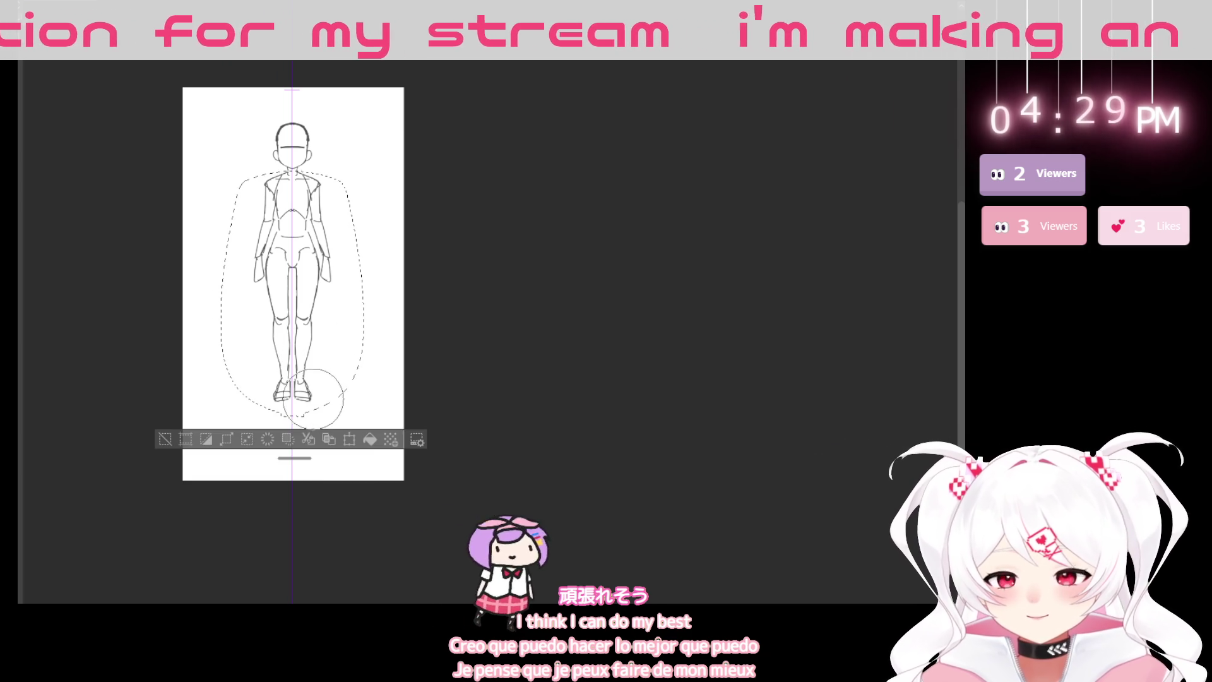
- Squash the selected figure shorter with Ctrl+T, confirm the transform, and deselect
{"action": "key", "text": "ctrl+t"}
{"action": "left_click_drag", "start_coordinate": [299, 411], "coordinate": [294, 389]}
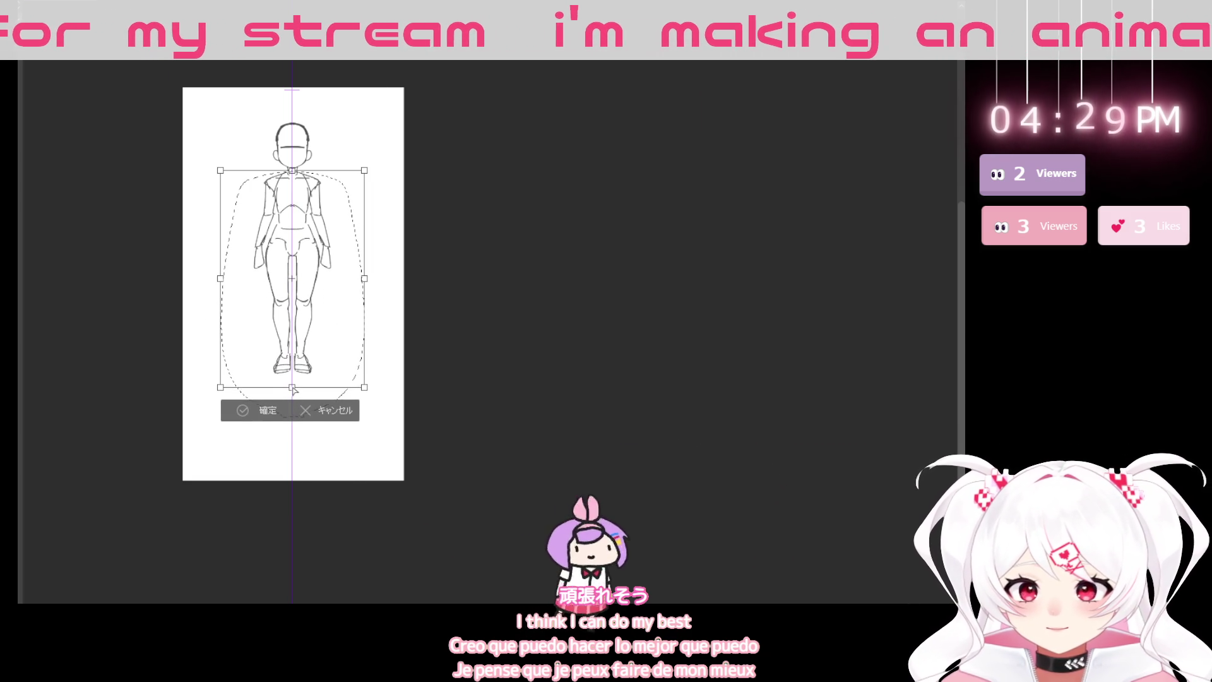
{"action": "left_click", "coordinate": [268, 410]}
{"action": "left_click", "coordinate": [174, 412]}
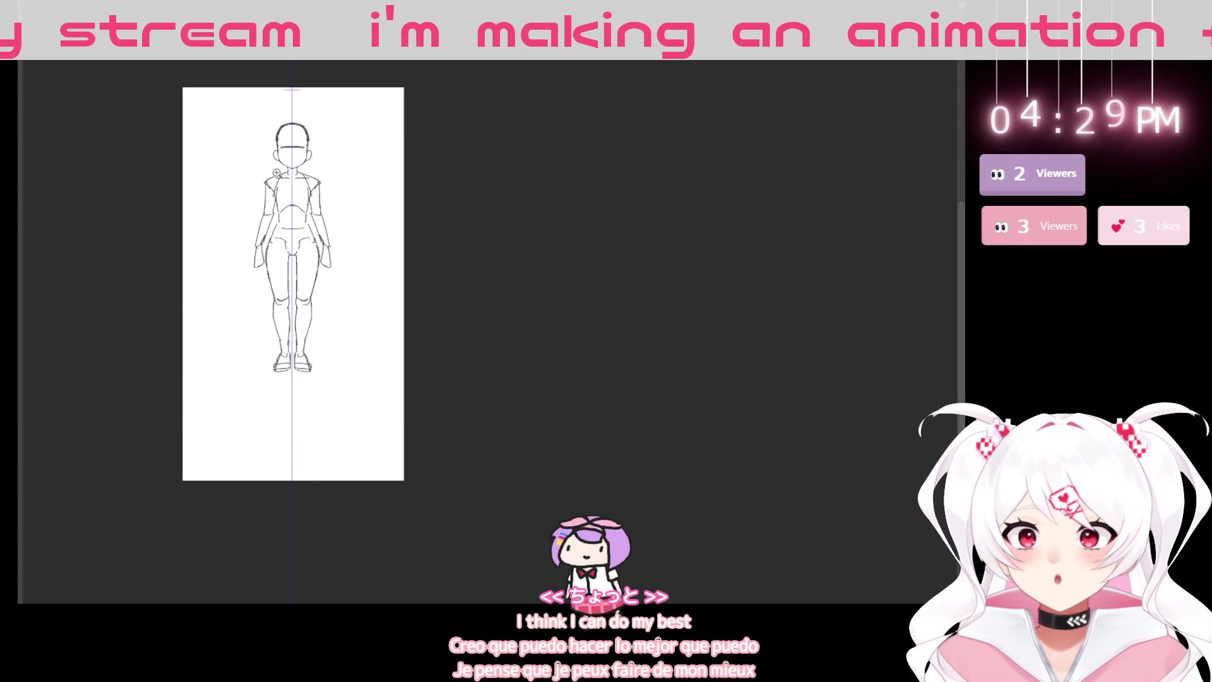
{"action": "scroll", "coordinate": [276, 171], "scroll_direction": "up", "scroll_amount": 5}
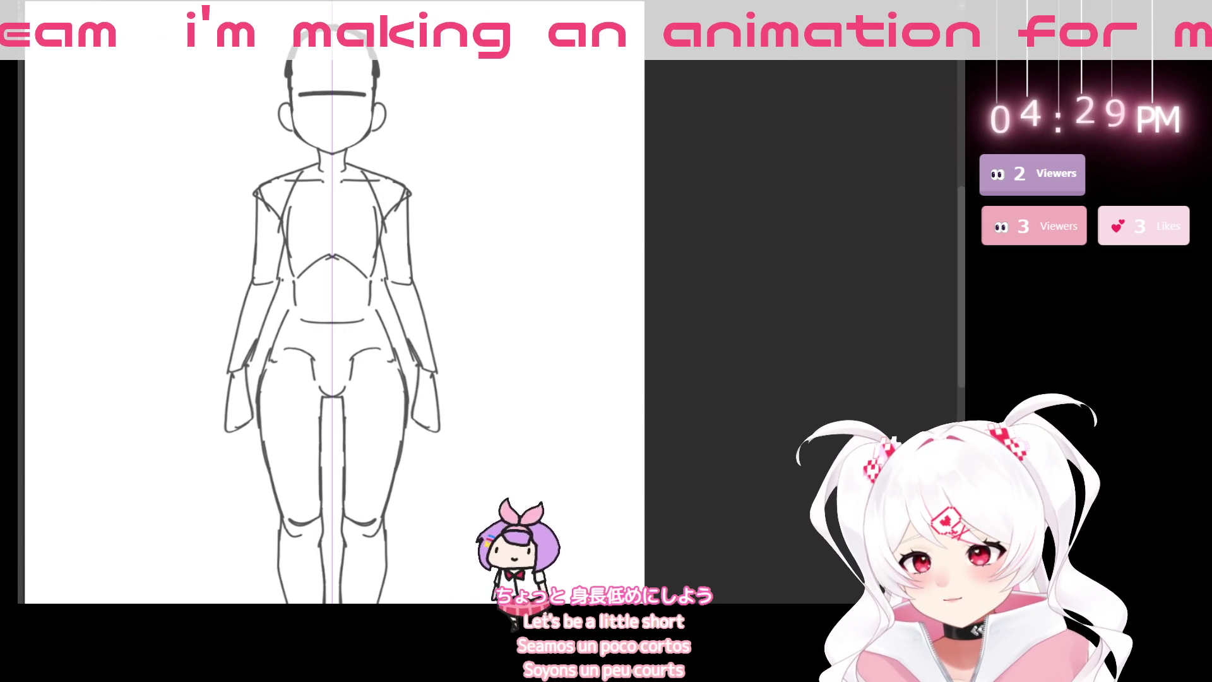
- Redraw flatter mirrored eye arcs with lash ticks and remove the thick forehead stroke
{"action": "scroll", "coordinate": [340, 75], "scroll_direction": "up", "scroll_amount": 3}
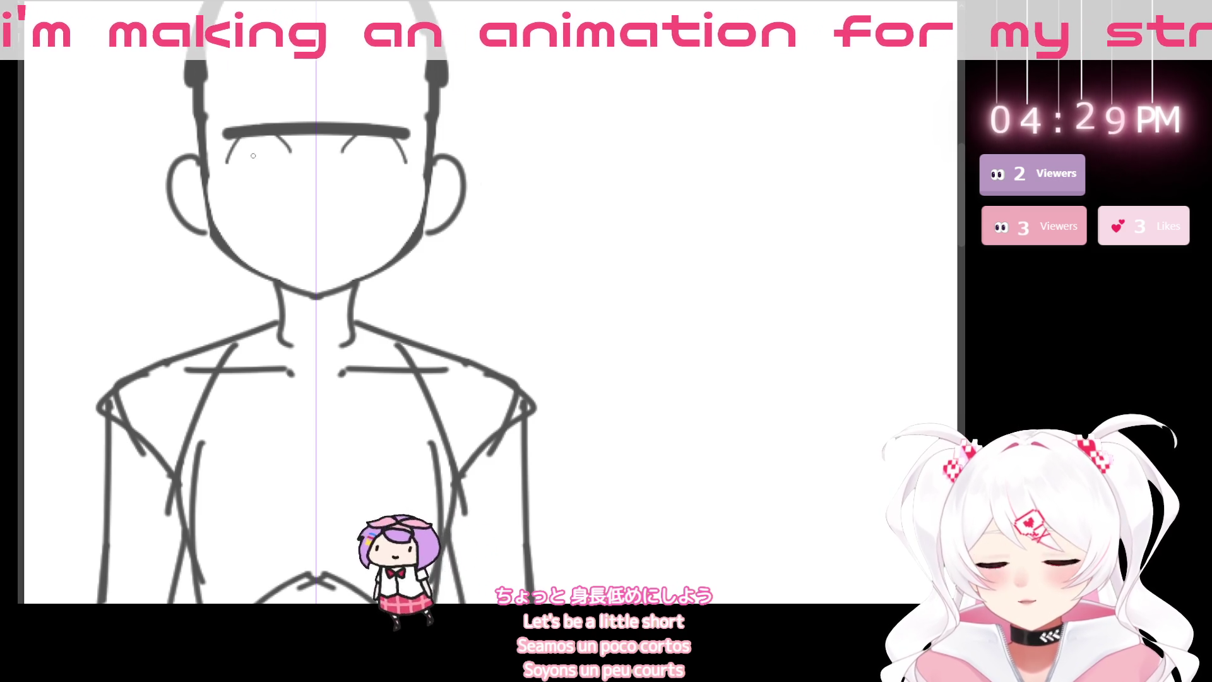
{"action": "key", "text": "ctrl+z"}
{"action": "mouse_move", "coordinate": [220, 159]}
{"action": "left_mouse_down"}
{"action": "mouse_move", "coordinate": [269, 138]}
{"action": "mouse_move", "coordinate": [286, 152]}
{"action": "mouse_move", "coordinate": [243, 190]}
{"action": "mouse_move", "coordinate": [282, 178]}
{"action": "mouse_move", "coordinate": [282, 192]}
{"action": "mouse_move", "coordinate": [241, 201]}
{"action": "left_mouse_up"}
{"action": "left_click_drag", "start_coordinate": [260, 194], "coordinate": [269, 201]}
{"action": "mouse_move", "coordinate": [221, 155]}
{"action": "left_mouse_down"}
{"action": "mouse_move", "coordinate": [215, 172]}
{"action": "mouse_move", "coordinate": [277, 141]}
{"action": "mouse_move", "coordinate": [292, 156]}
{"action": "mouse_move", "coordinate": [262, 140]}
{"action": "mouse_move", "coordinate": [239, 145]}
{"action": "left_mouse_up"}
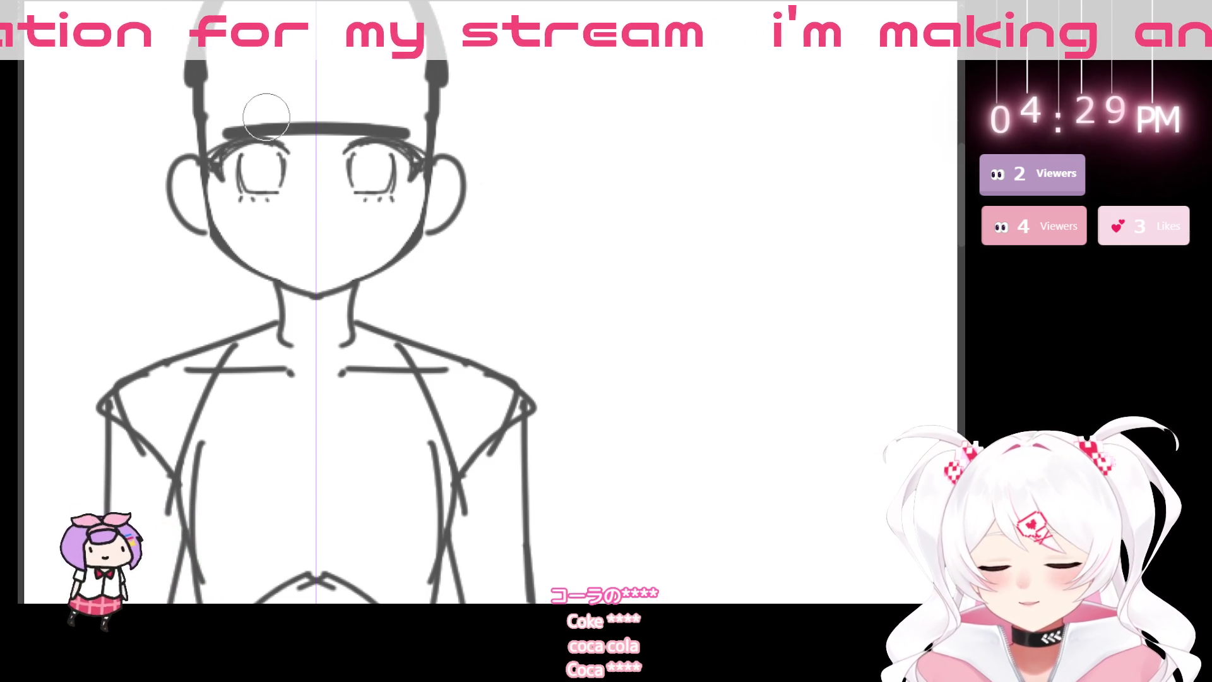
{"action": "key", "text": "ctrl+z"}
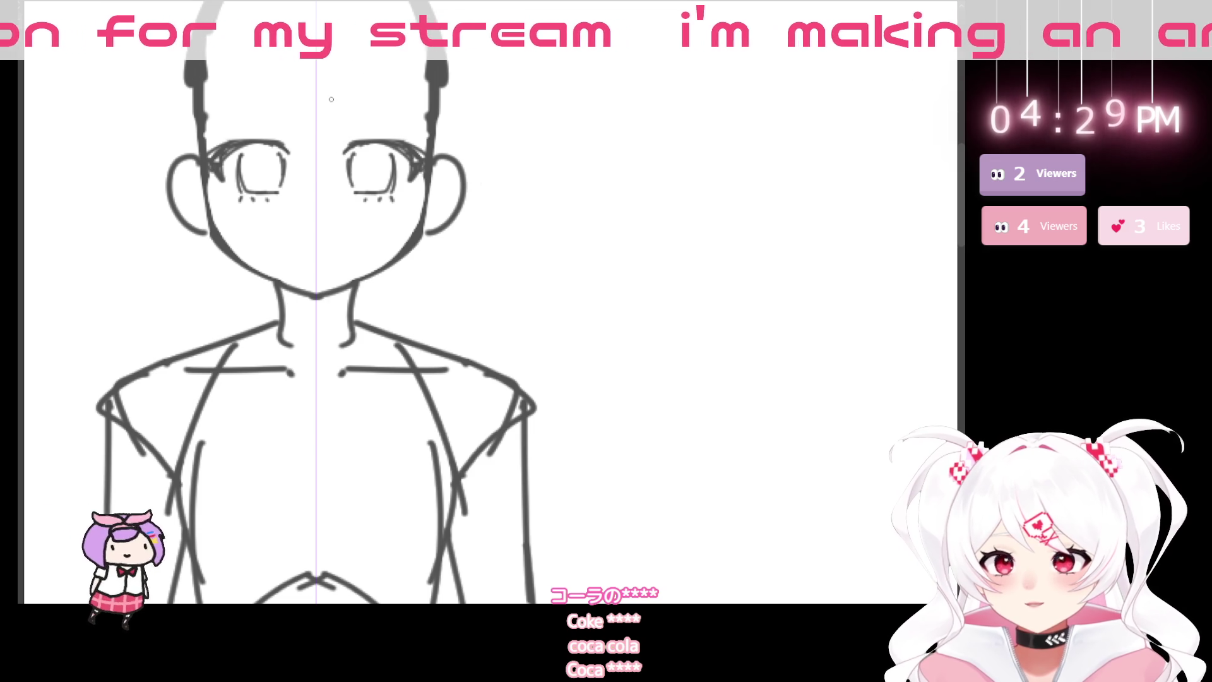
{"action": "mouse_move", "coordinate": [221, 155]}
{"action": "left_mouse_down"}
{"action": "mouse_move", "coordinate": [272, 142]}
{"action": "mouse_move", "coordinate": [287, 158]}
{"action": "mouse_move", "coordinate": [219, 136]}
{"action": "mouse_move", "coordinate": [377, 132]}
{"action": "mouse_move", "coordinate": [420, 145]}
{"action": "mouse_move", "coordinate": [408, 146]}
{"action": "left_mouse_up"}
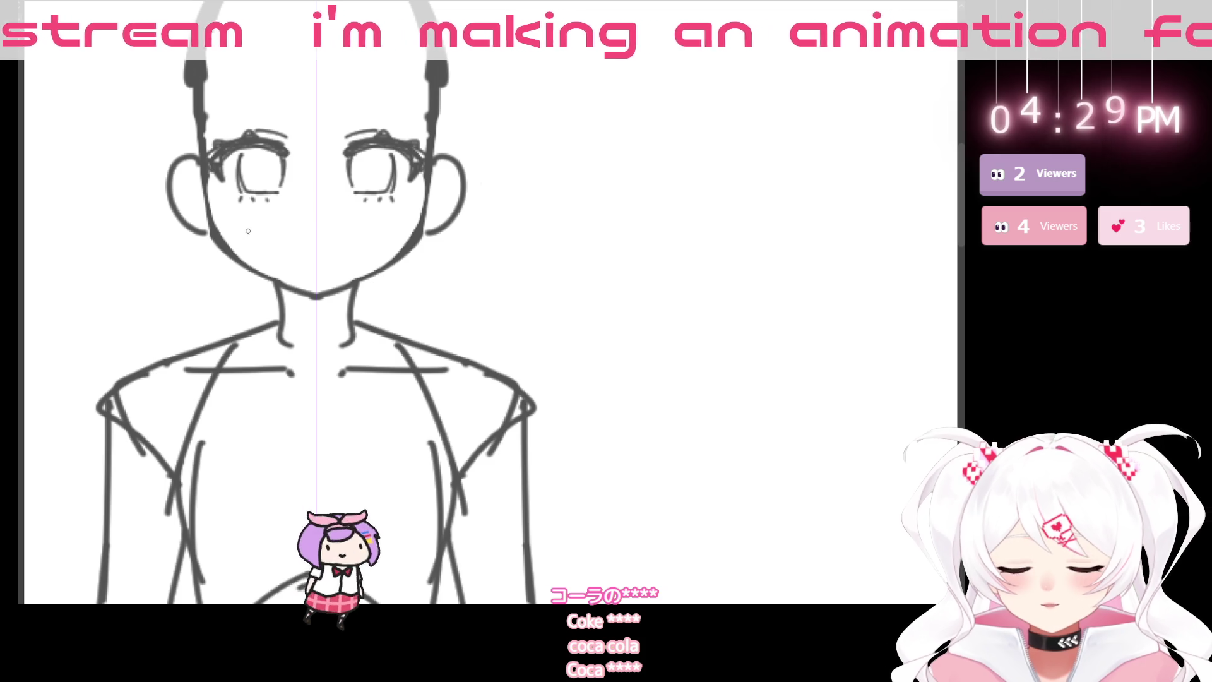
- Draw a small mouth line, then undo back through the extra lash strokes
{"action": "scroll", "coordinate": [373, 387], "scroll_direction": "down", "scroll_amount": 1}
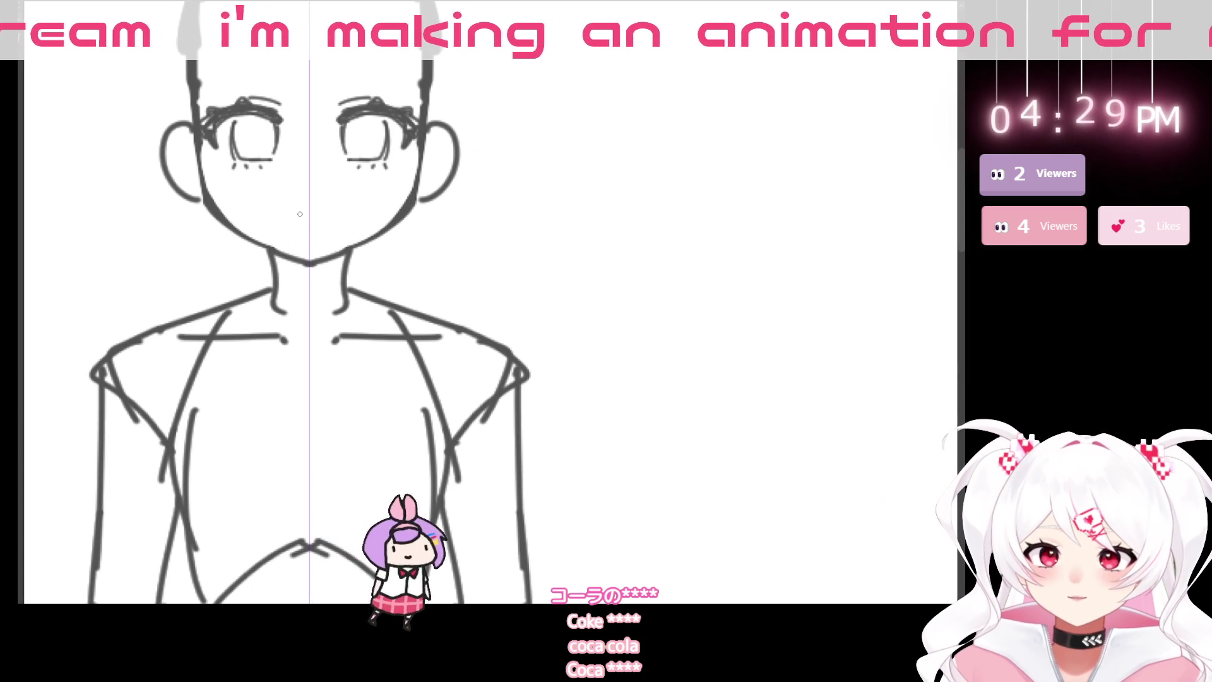
{"action": "left_click_drag", "start_coordinate": [284, 214], "coordinate": [335, 214]}
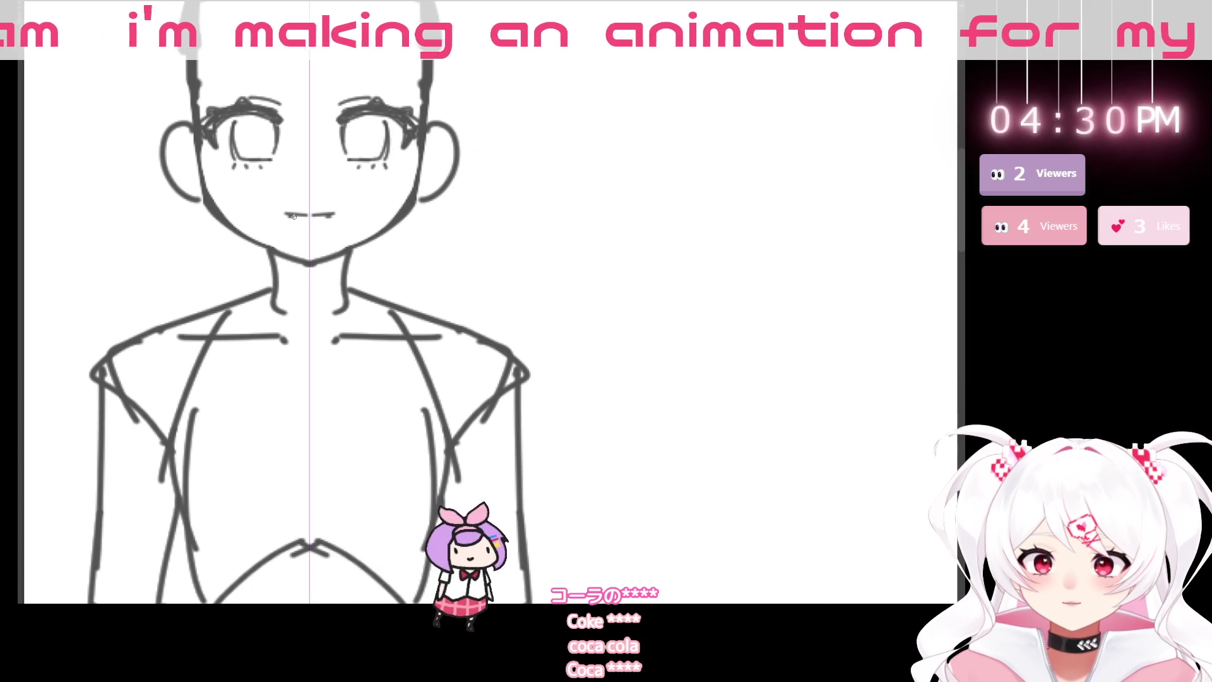
{"action": "key", "text": "ctrl+z"}
{"action": "key", "text": "ctrl+z"}
{"action": "key", "text": "ctrl+z"}
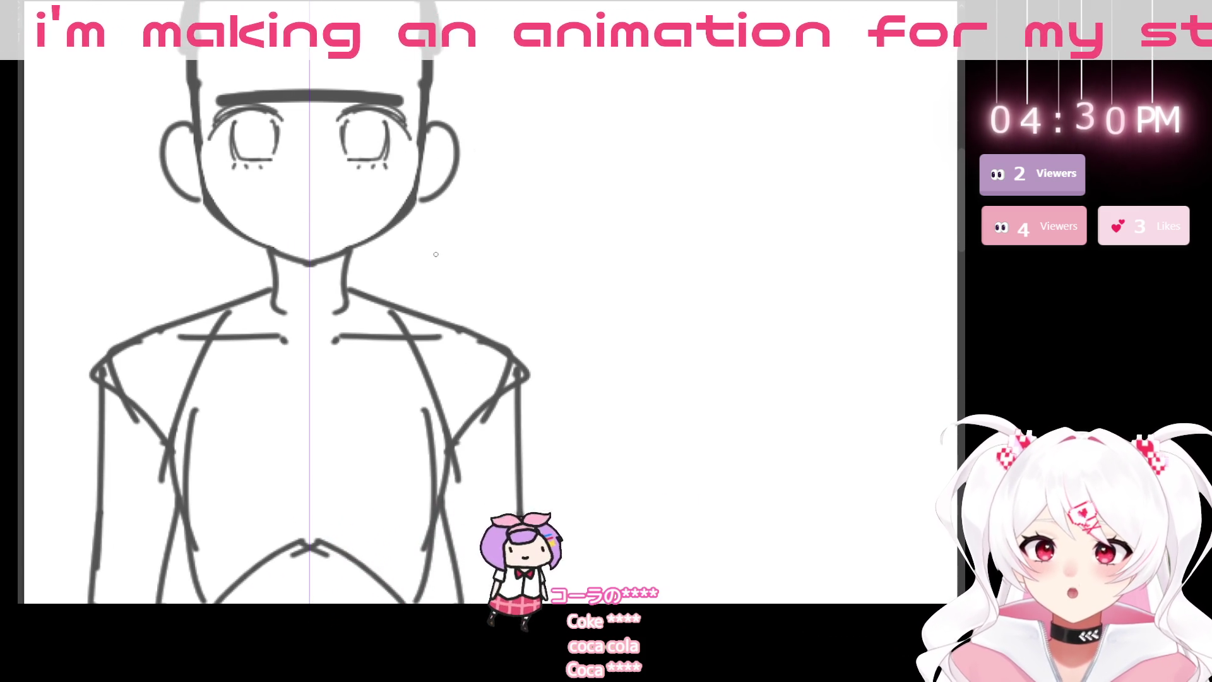
{"action": "key", "text": "ctrl+z"}
{"action": "key", "text": "ctrl+z"}
{"action": "key", "text": "ctrl+z"}
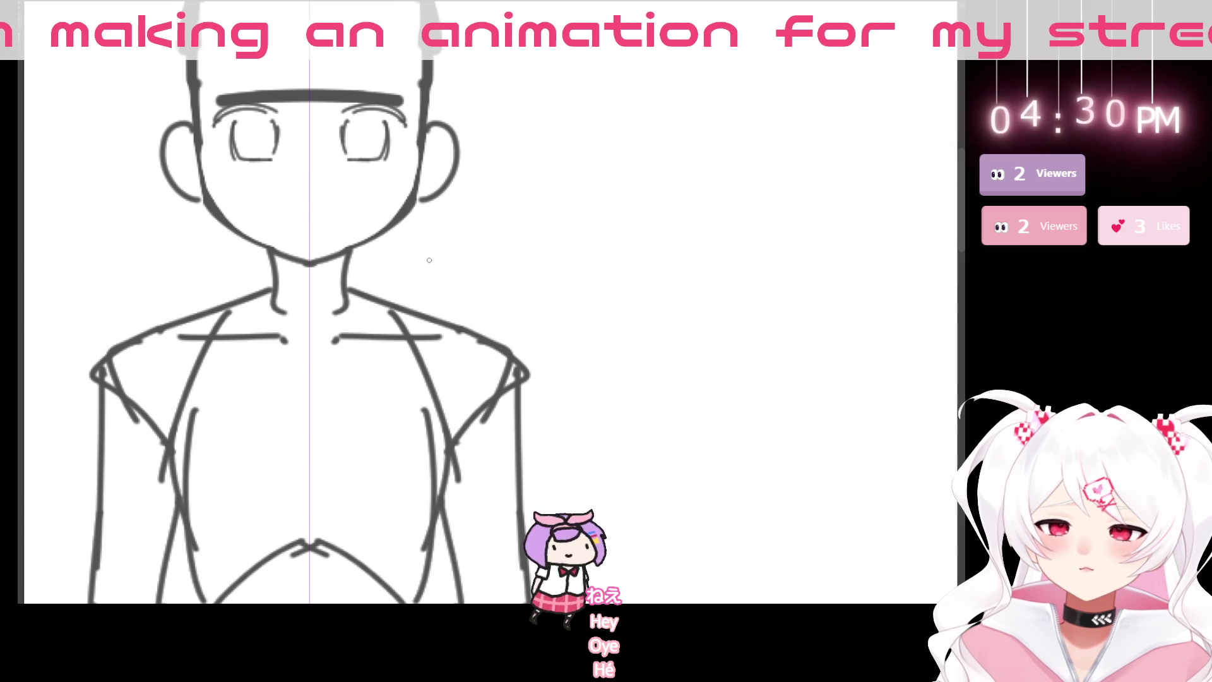
{"action": "key", "text": "ctrl+z"}
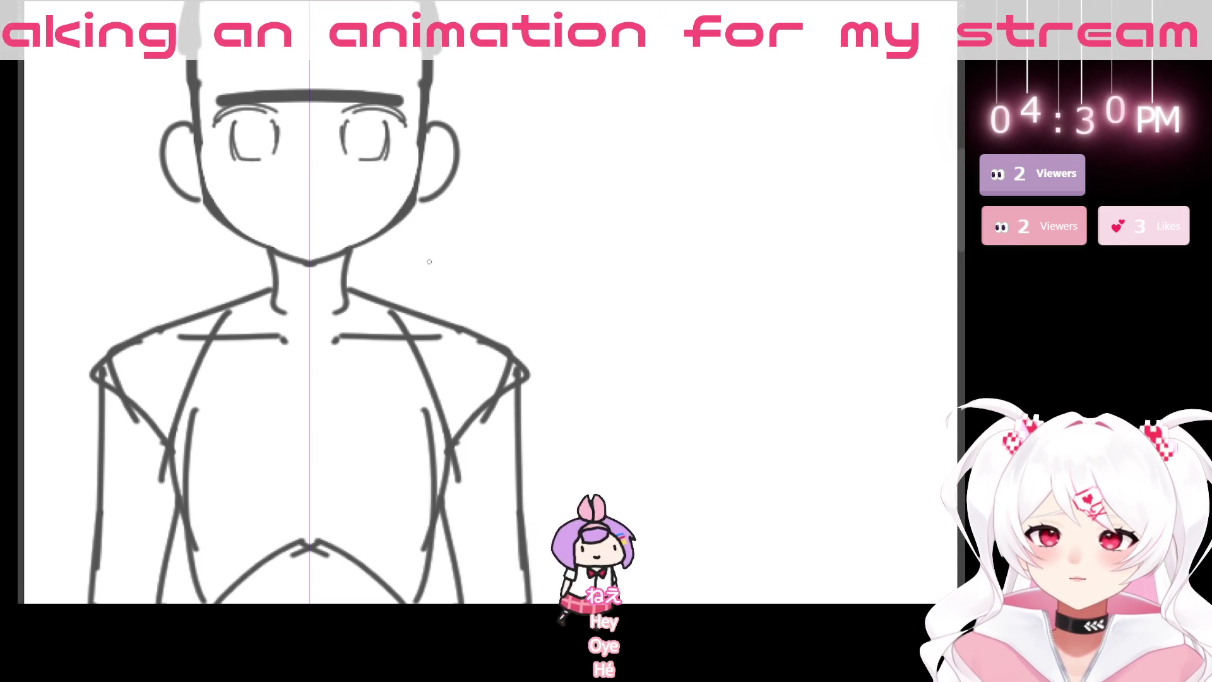
{"action": "key", "text": "ctrl+z"}
{"action": "key", "text": "ctrl+z"}
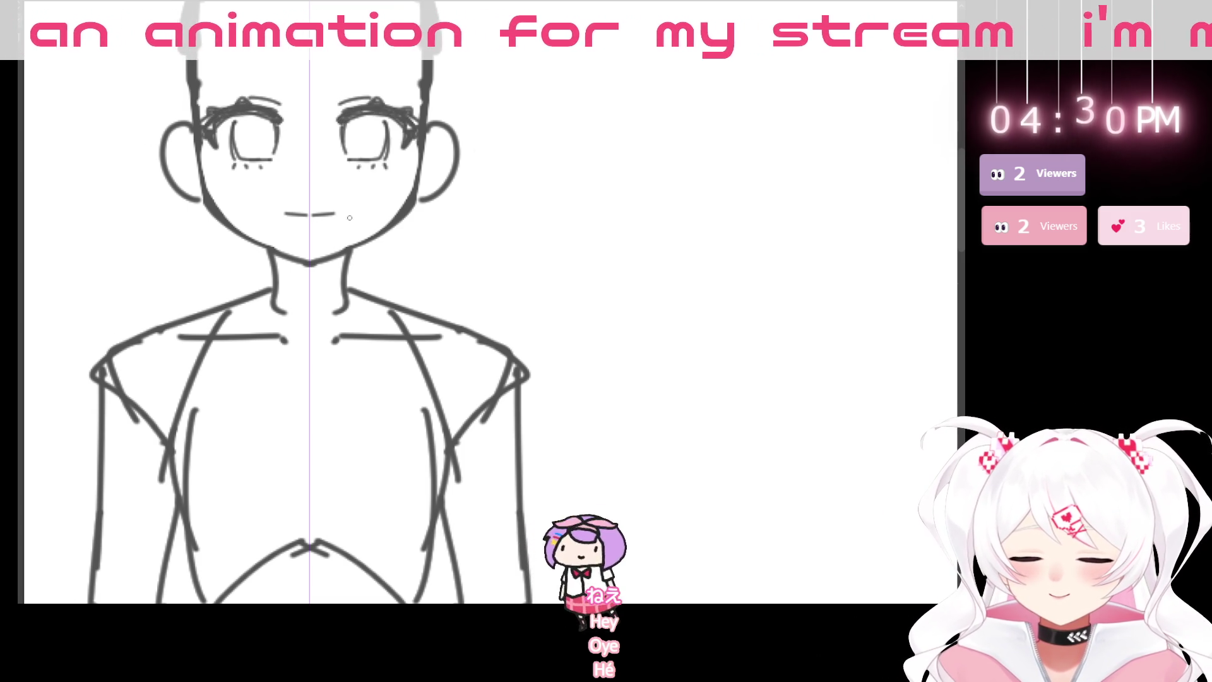
{"action": "scroll", "coordinate": [248, 188], "scroll_direction": "down", "scroll_amount": 5}
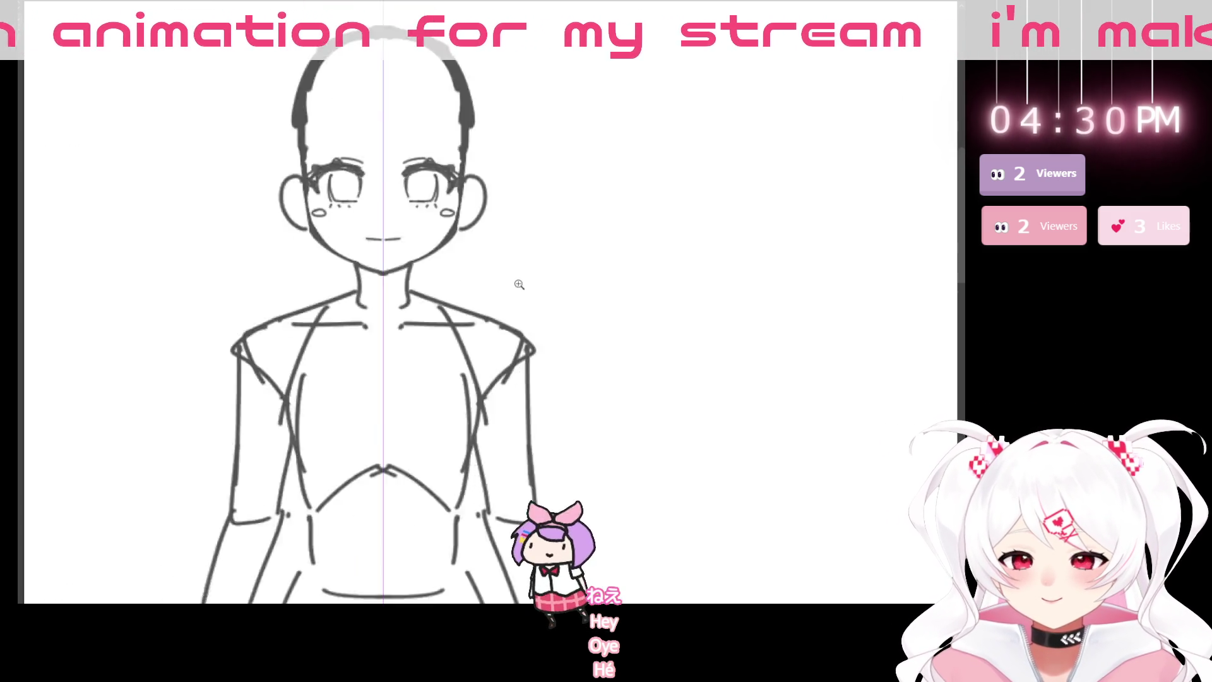
{"action": "scroll", "coordinate": [320, 246], "scroll_direction": "down", "scroll_amount": 5}
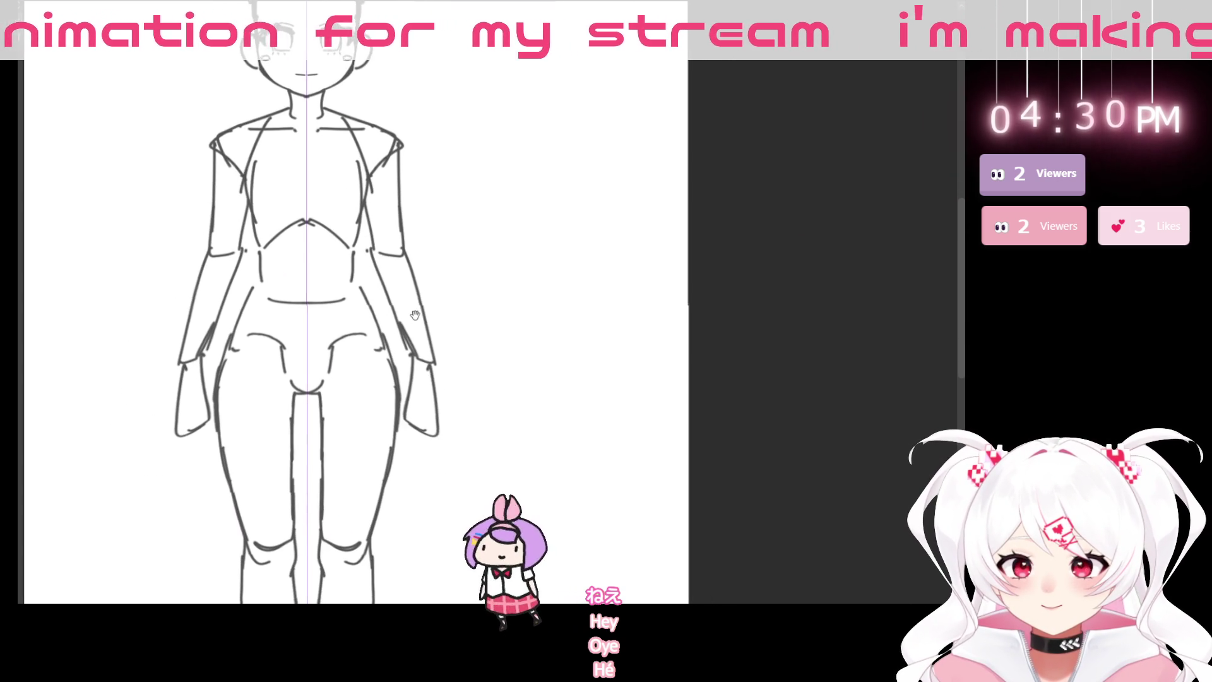
{"action": "key", "text": "bracketright"}
{"action": "key", "text": "bracketright"}
{"action": "key", "text": "bracketright"}
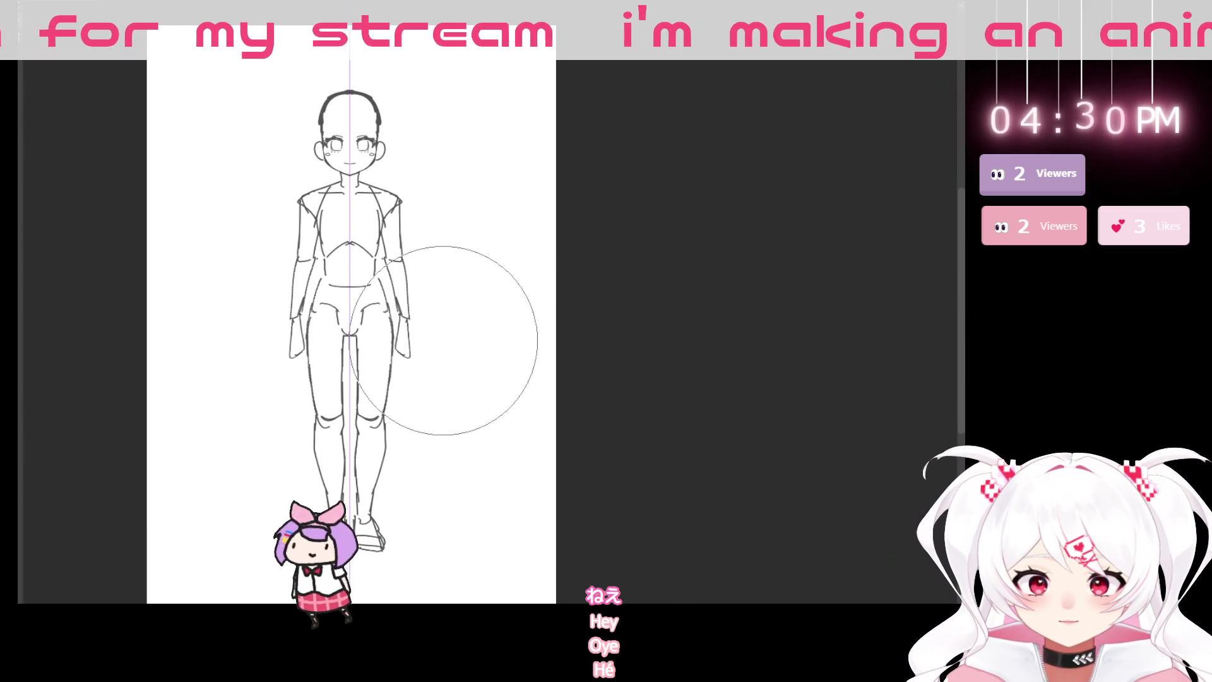
{"action": "key", "text": "bracketleft"}
{"action": "key", "text": "bracketleft"}
{"action": "key", "text": "bracketleft"}
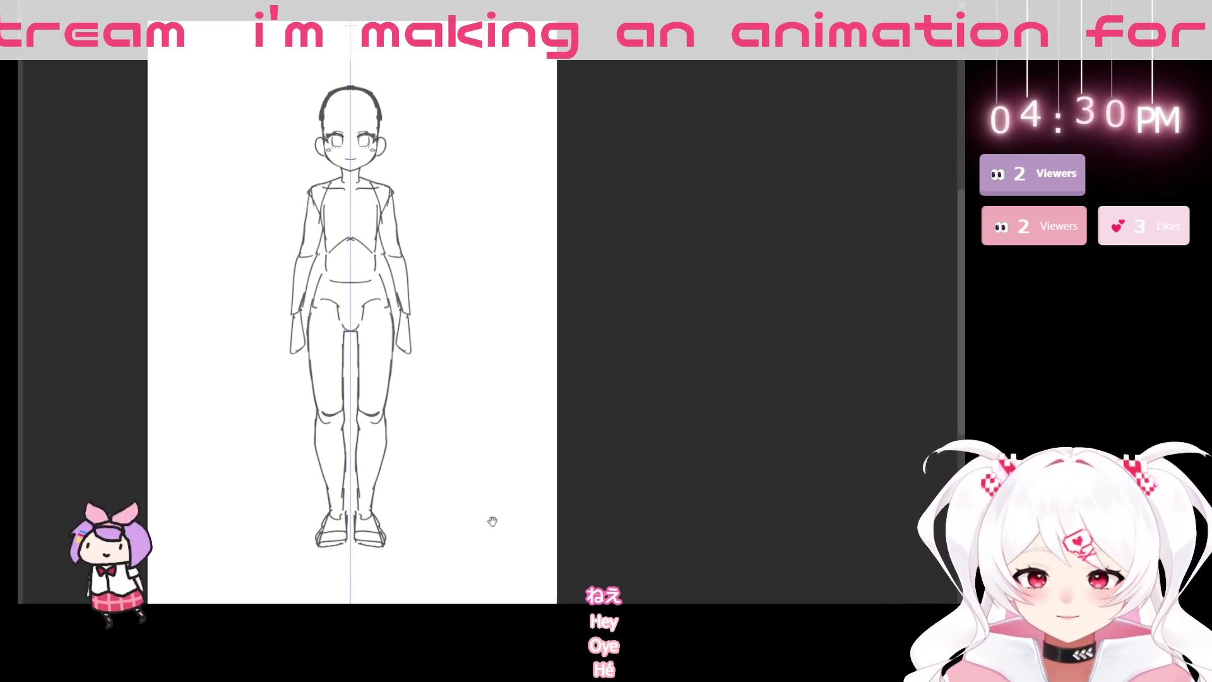
{"action": "scroll", "coordinate": [337, 75], "scroll_direction": "up", "scroll_amount": 3}
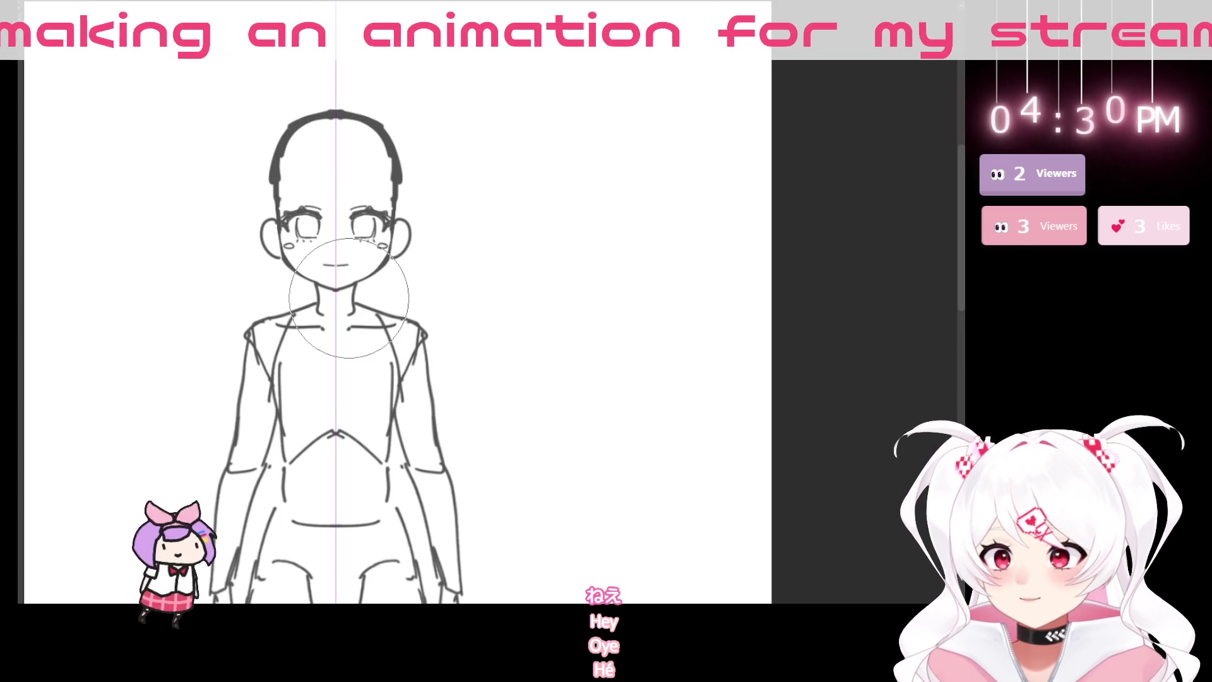
{"action": "left_click_drag", "start_coordinate": [525, 325], "coordinate": [473, 200]}
{"action": "left_click_drag", "start_coordinate": [298, 82], "coordinate": [333, 195]}
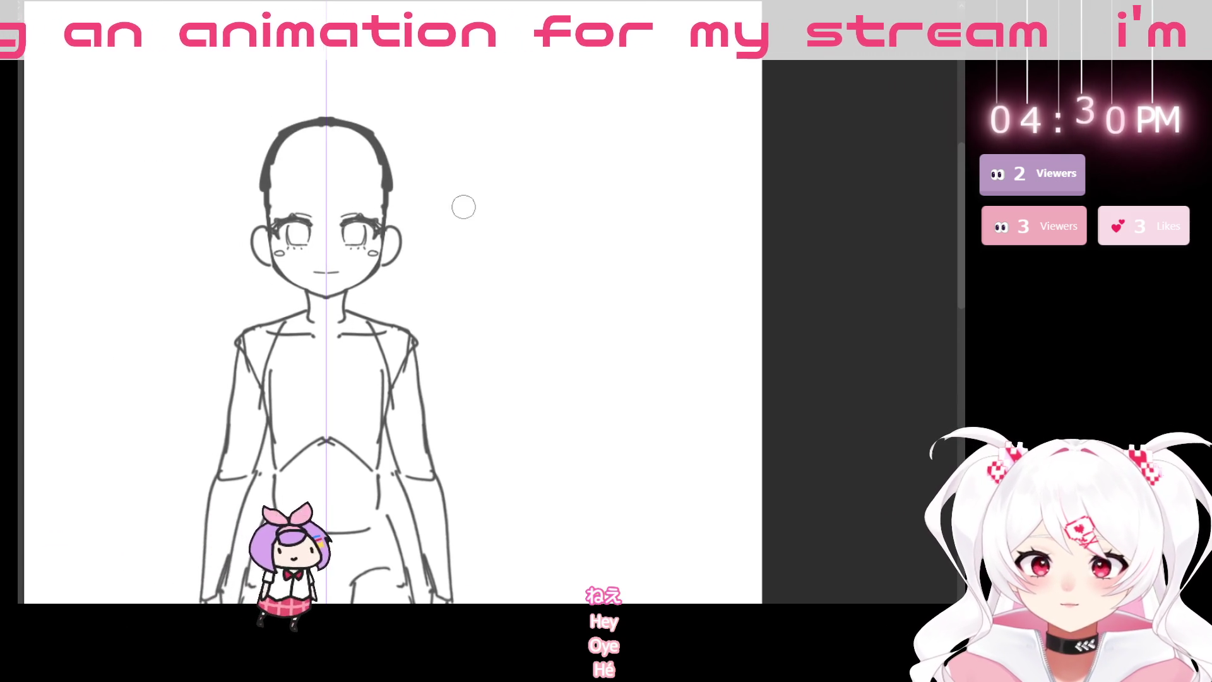
{"action": "key", "text": "e"}
{"action": "key", "text": "p"}
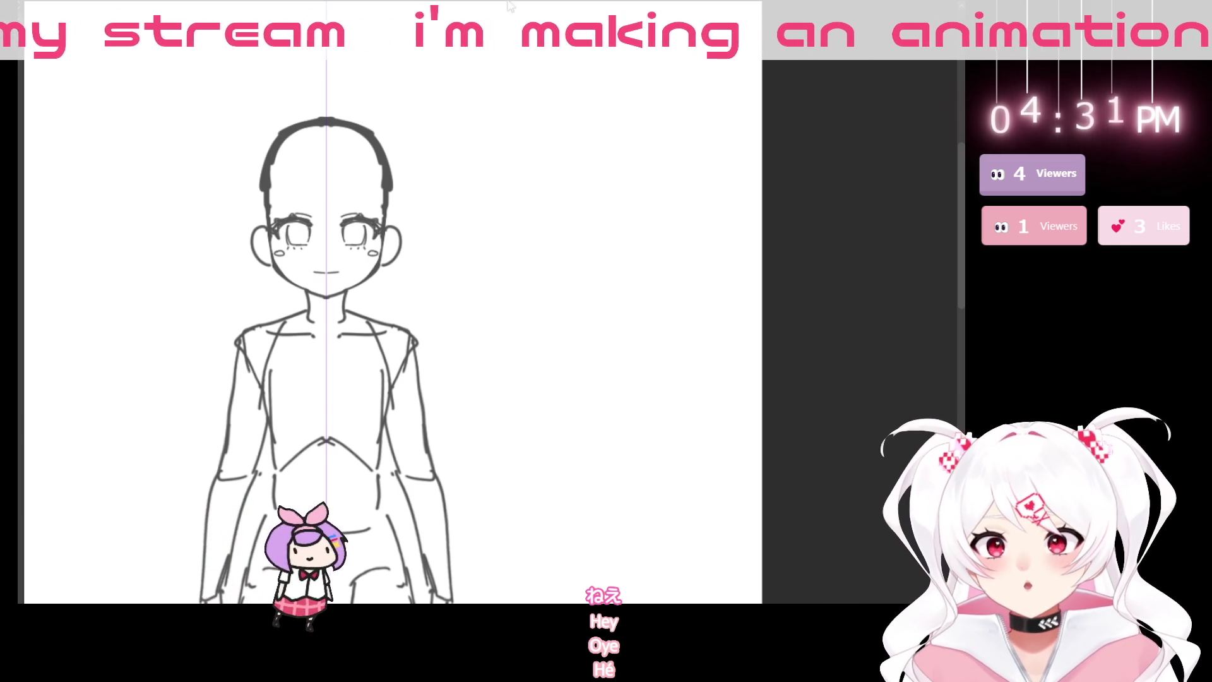
- Scroll the view down over the faded figure sketch
{"action": "scroll", "coordinate": [460, 371], "scroll_direction": "down", "scroll_amount": 3}
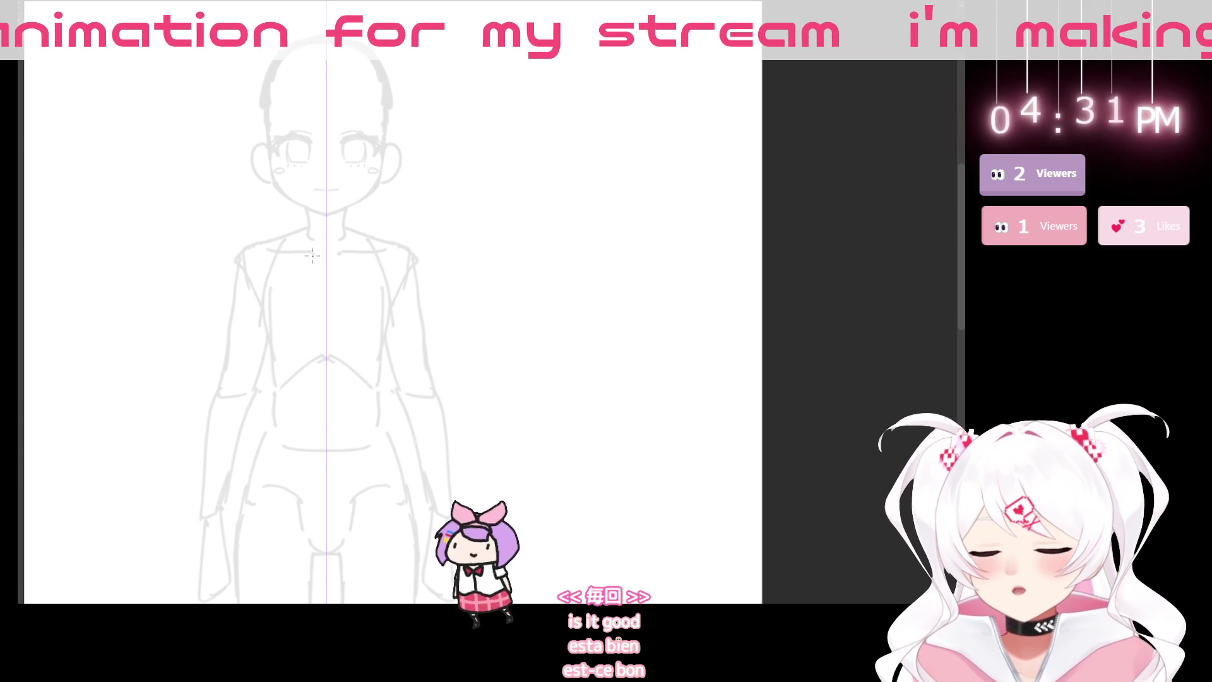
- Zoom in on the face and ink mirrored dark lash lines, trying and discarding lower lids
{"action": "left_click_drag", "start_coordinate": [465, 294], "coordinate": [535, 263]}
{"action": "scroll", "coordinate": [535, 263], "scroll_direction": "up", "scroll_amount": 5}
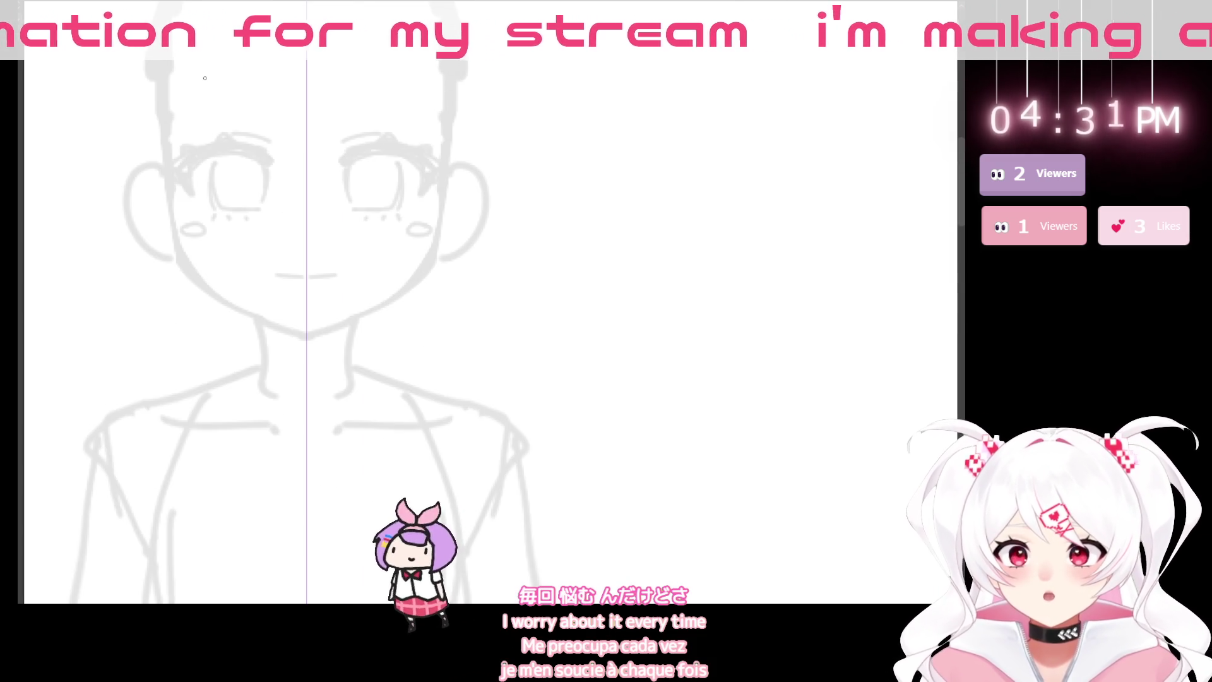
{"action": "scroll", "coordinate": [398, 121], "scroll_direction": "up", "scroll_amount": 2}
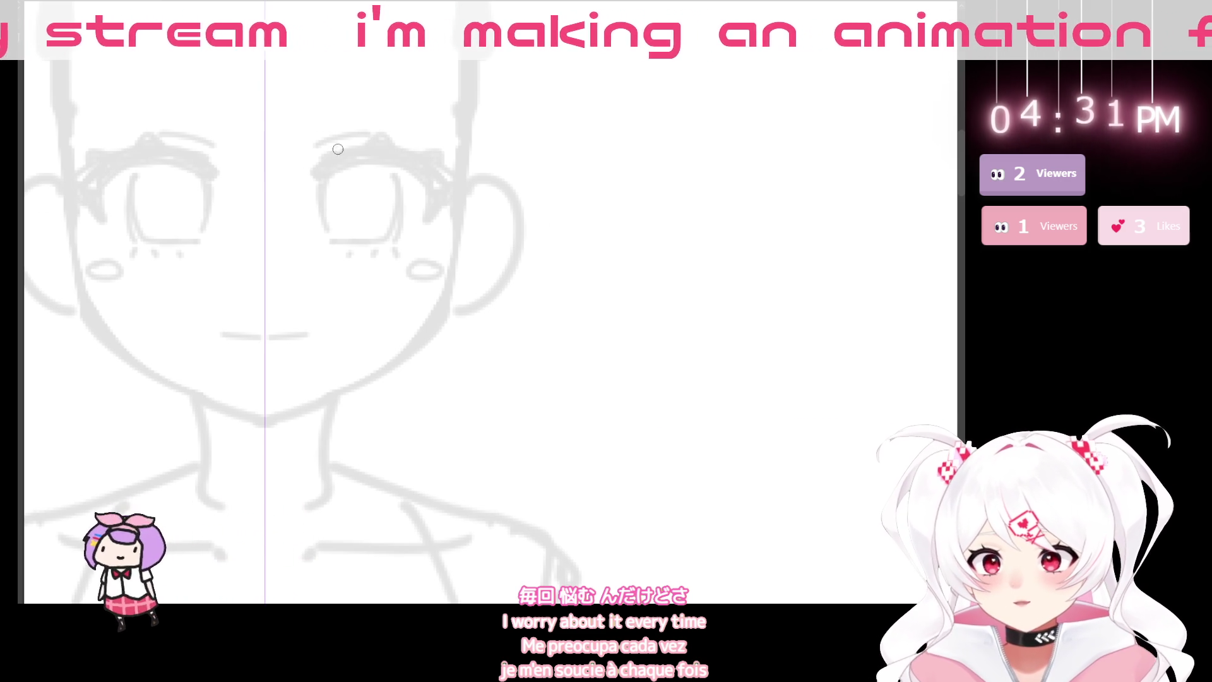
{"action": "key", "text": "ctrl+z"}
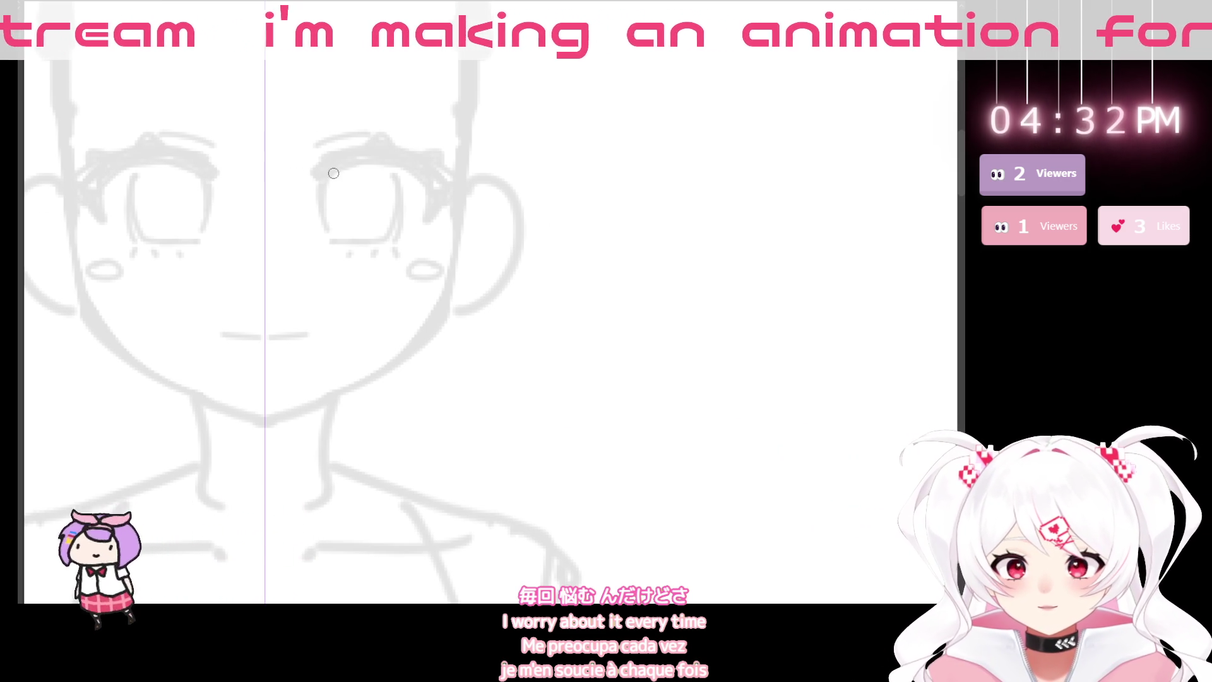
{"action": "mouse_move", "coordinate": [340, 173]}
{"action": "left_mouse_down"}
{"action": "mouse_move", "coordinate": [432, 166]}
{"action": "mouse_move", "coordinate": [443, 189]}
{"action": "mouse_move", "coordinate": [333, 173]}
{"action": "mouse_move", "coordinate": [460, 193]}
{"action": "left_mouse_up"}
{"action": "mouse_move", "coordinate": [380, 157]}
{"action": "left_mouse_down"}
{"action": "mouse_move", "coordinate": [434, 167]}
{"action": "mouse_move", "coordinate": [453, 186]}
{"action": "left_mouse_up"}
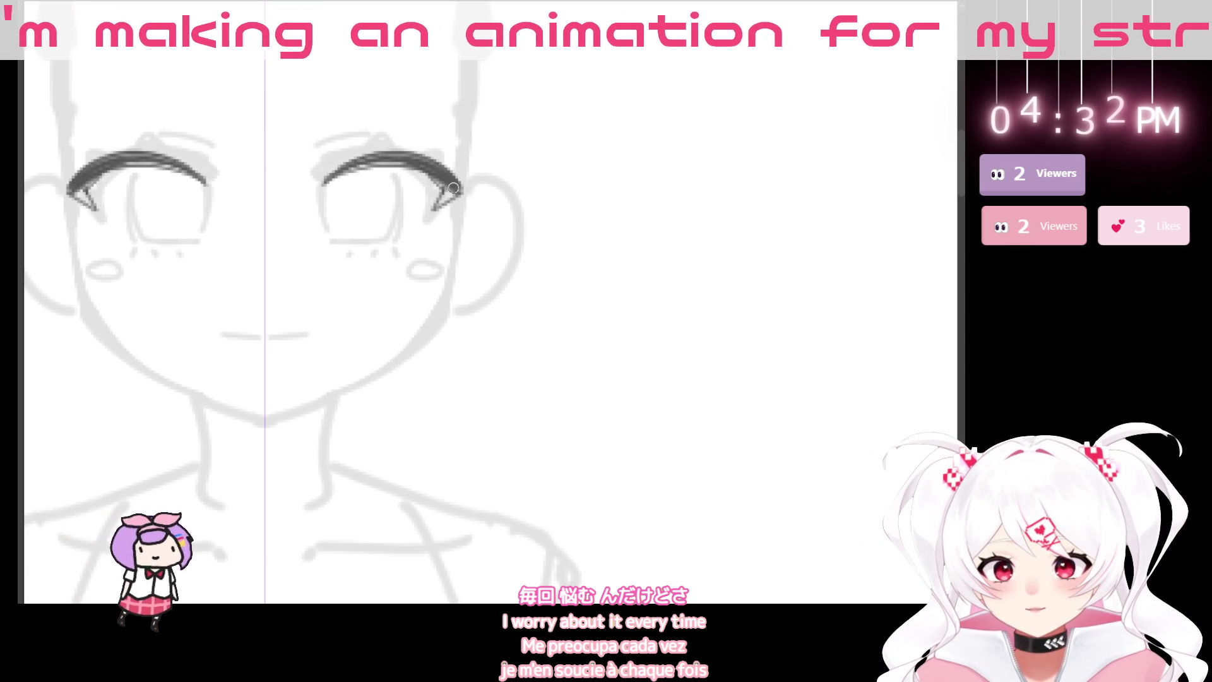
{"action": "left_click_drag", "start_coordinate": [340, 233], "coordinate": [399, 237]}
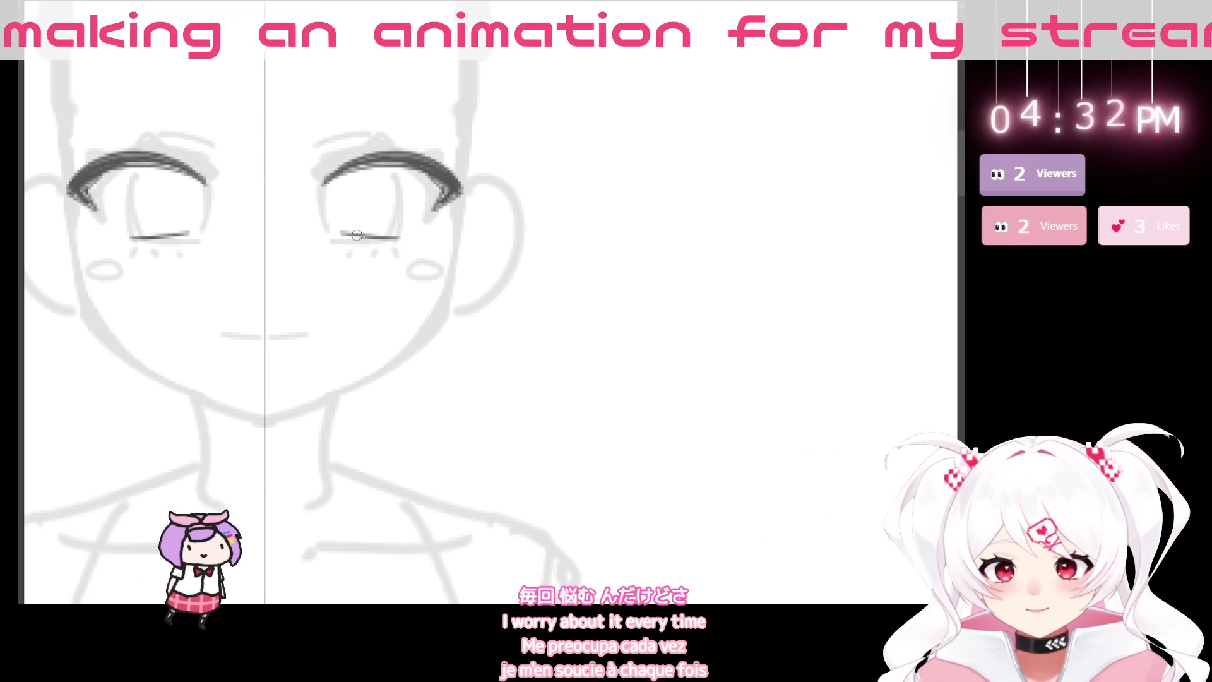
{"action": "key", "text": "ctrl+z"}
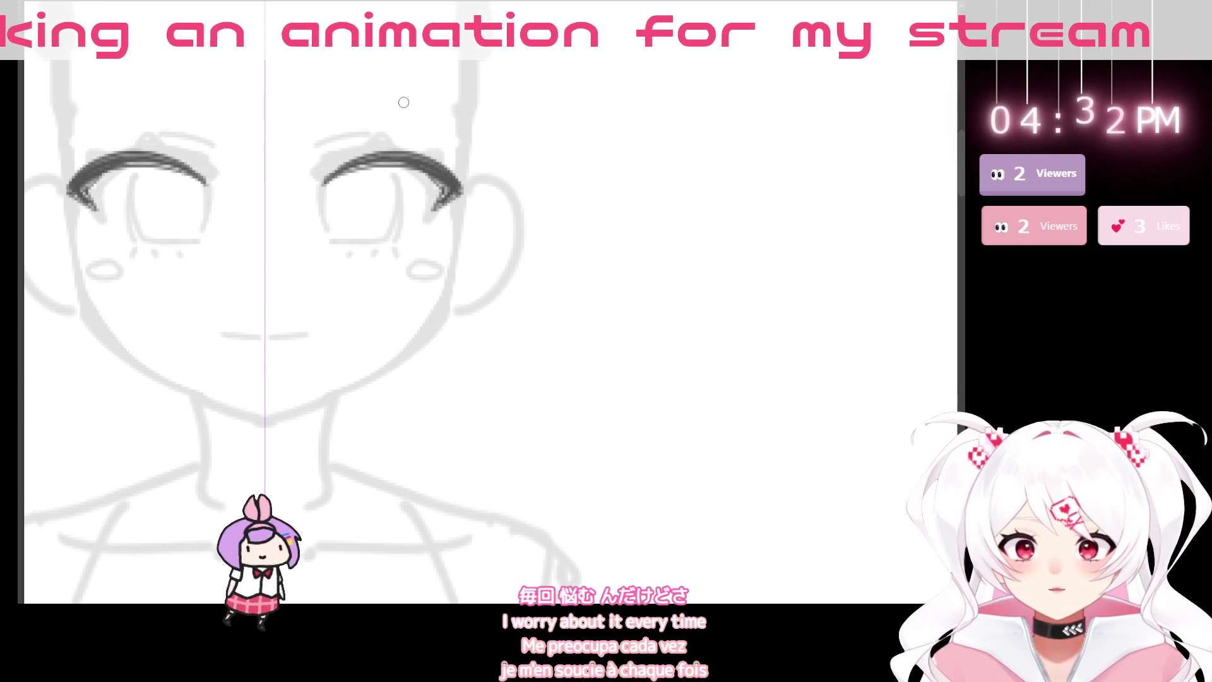
{"action": "key", "text": "Delete"}
- Redraw dark arcs over both eyes, thicken the outer lashes and add iris curves
{"action": "mouse_move", "coordinate": [323, 159]}
{"action": "left_mouse_down"}
{"action": "mouse_move", "coordinate": [415, 168]}
{"action": "mouse_move", "coordinate": [448, 189]}
{"action": "left_mouse_up"}
{"action": "key", "text": "ctrl+z"}
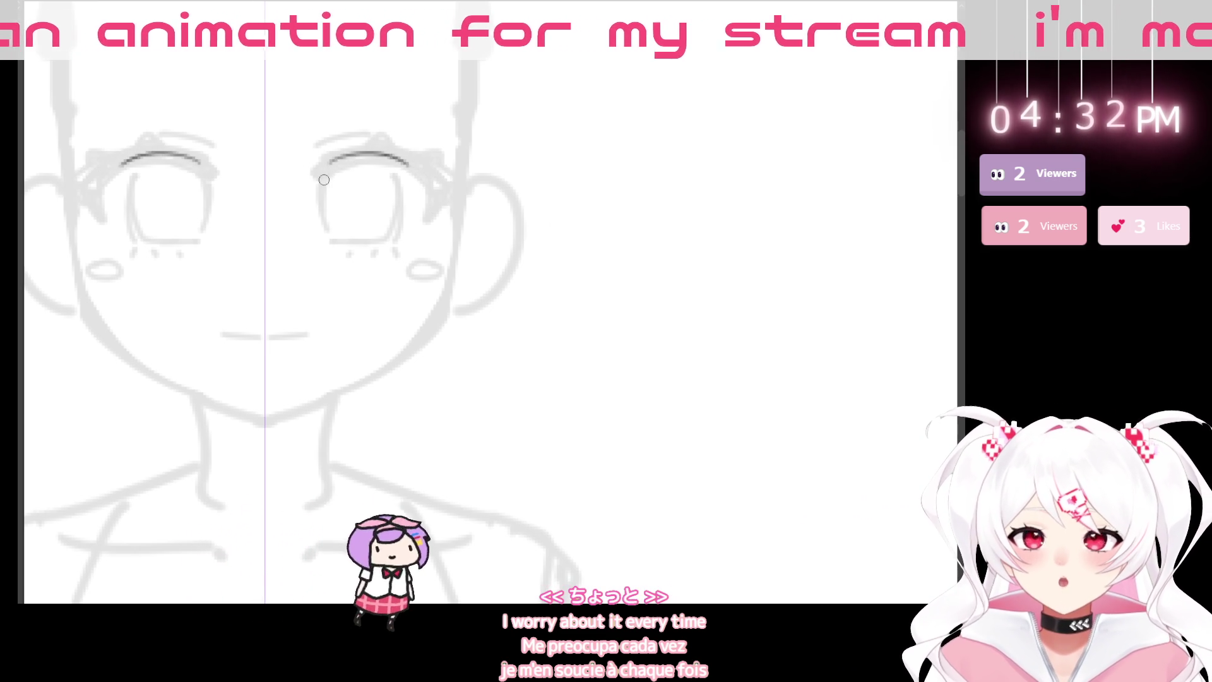
{"action": "mouse_move", "coordinate": [327, 177]}
{"action": "left_mouse_down"}
{"action": "mouse_move", "coordinate": [395, 158]}
{"action": "mouse_move", "coordinate": [433, 188]}
{"action": "mouse_move", "coordinate": [505, 209]}
{"action": "mouse_move", "coordinate": [544, 323]}
{"action": "left_mouse_up"}
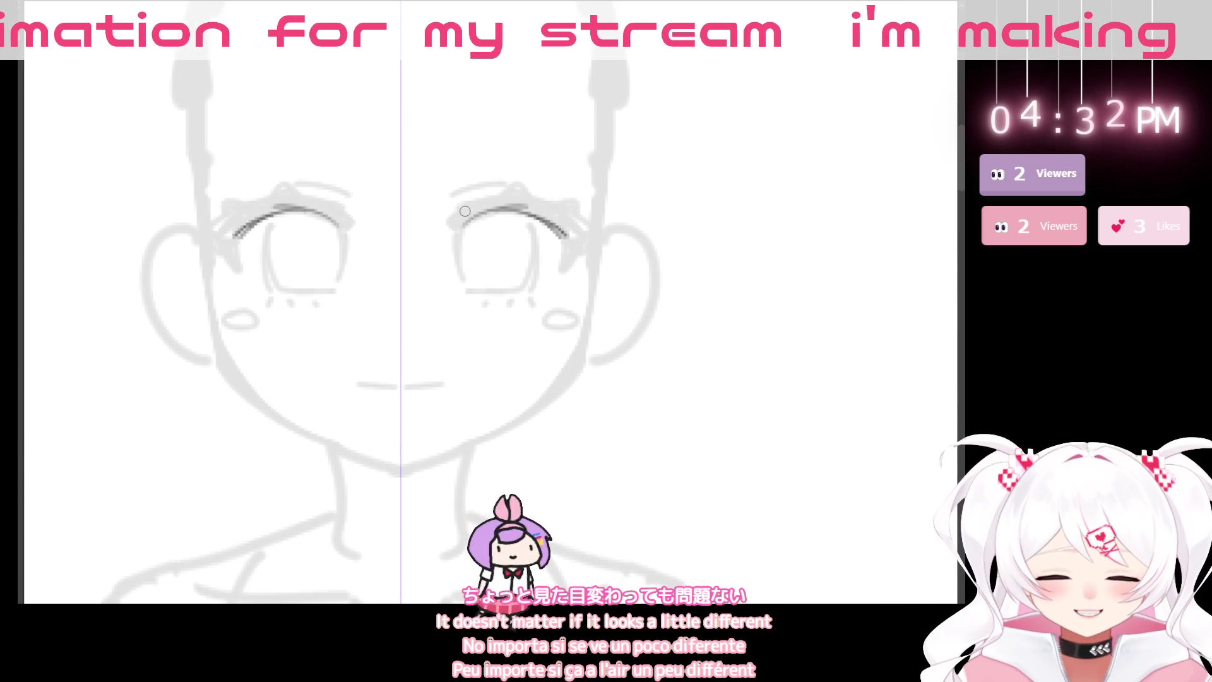
{"action": "left_click_drag", "start_coordinate": [319, 214], "coordinate": [215, 252]}
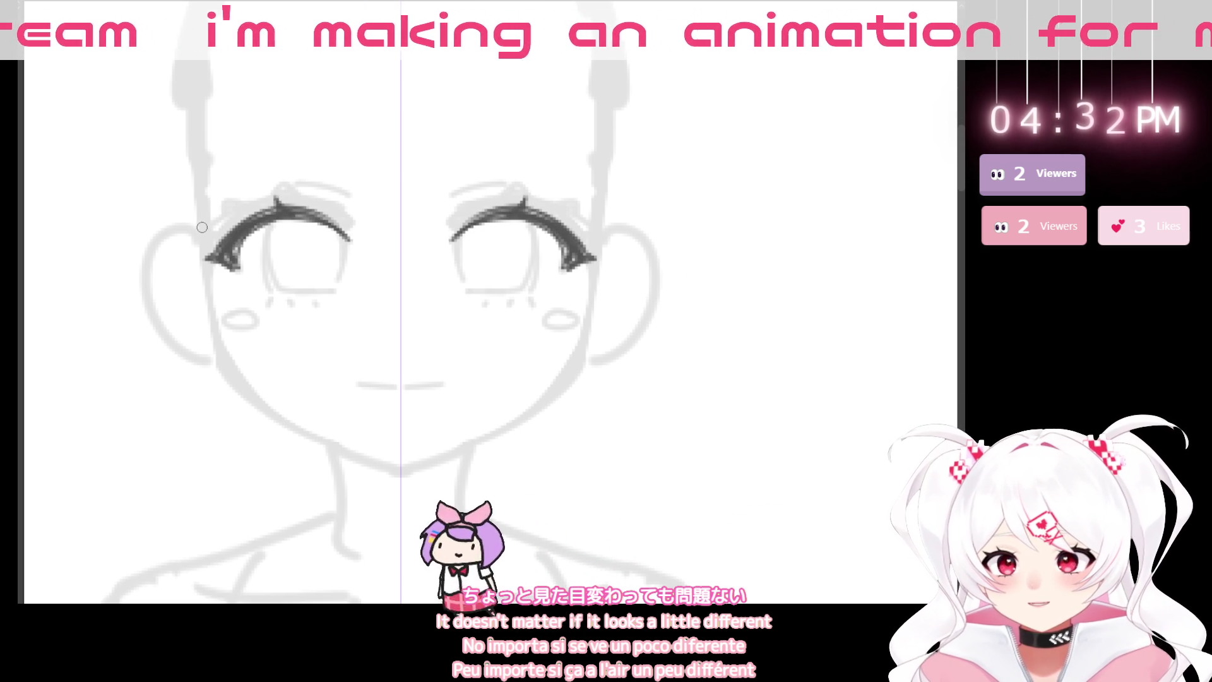
{"action": "mouse_move", "coordinate": [221, 246]}
{"action": "left_mouse_down"}
{"action": "mouse_move", "coordinate": [259, 286]}
{"action": "mouse_move", "coordinate": [318, 301]}
{"action": "left_mouse_up"}
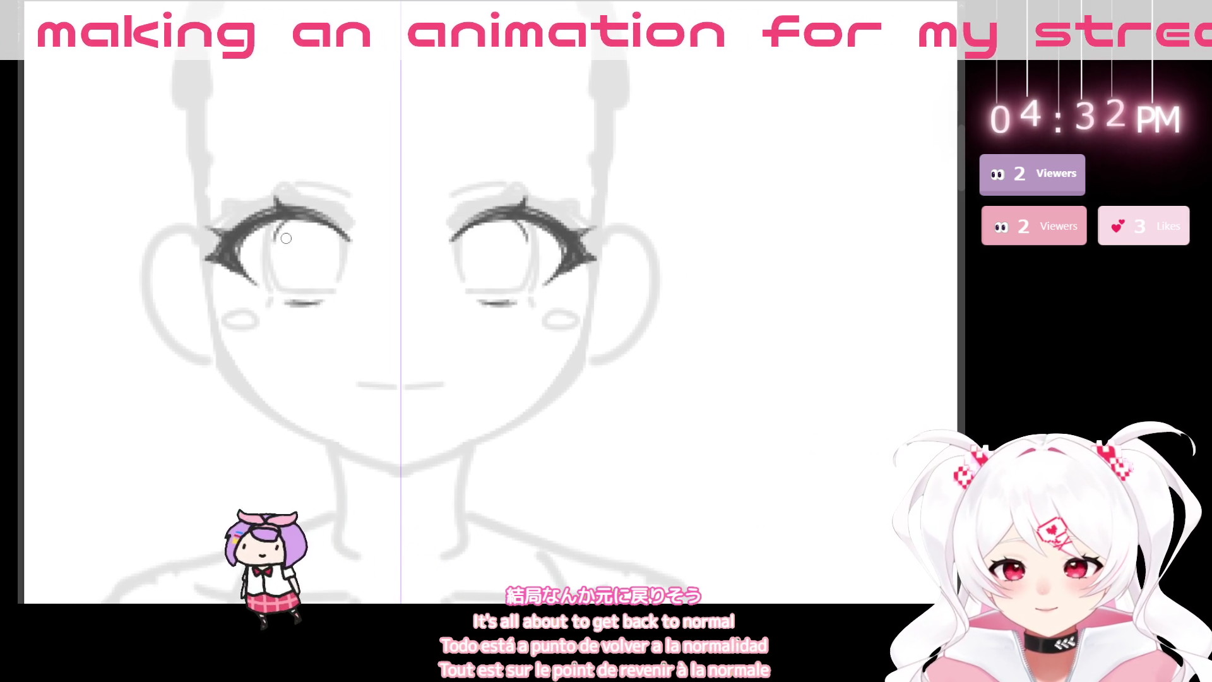
{"action": "mouse_move", "coordinate": [281, 224]}
{"action": "left_mouse_down"}
{"action": "mouse_move", "coordinate": [279, 278]}
{"action": "mouse_move", "coordinate": [319, 294]}
{"action": "mouse_move", "coordinate": [338, 234]}
{"action": "mouse_move", "coordinate": [341, 281]}
{"action": "mouse_move", "coordinate": [312, 296]}
{"action": "left_mouse_up"}
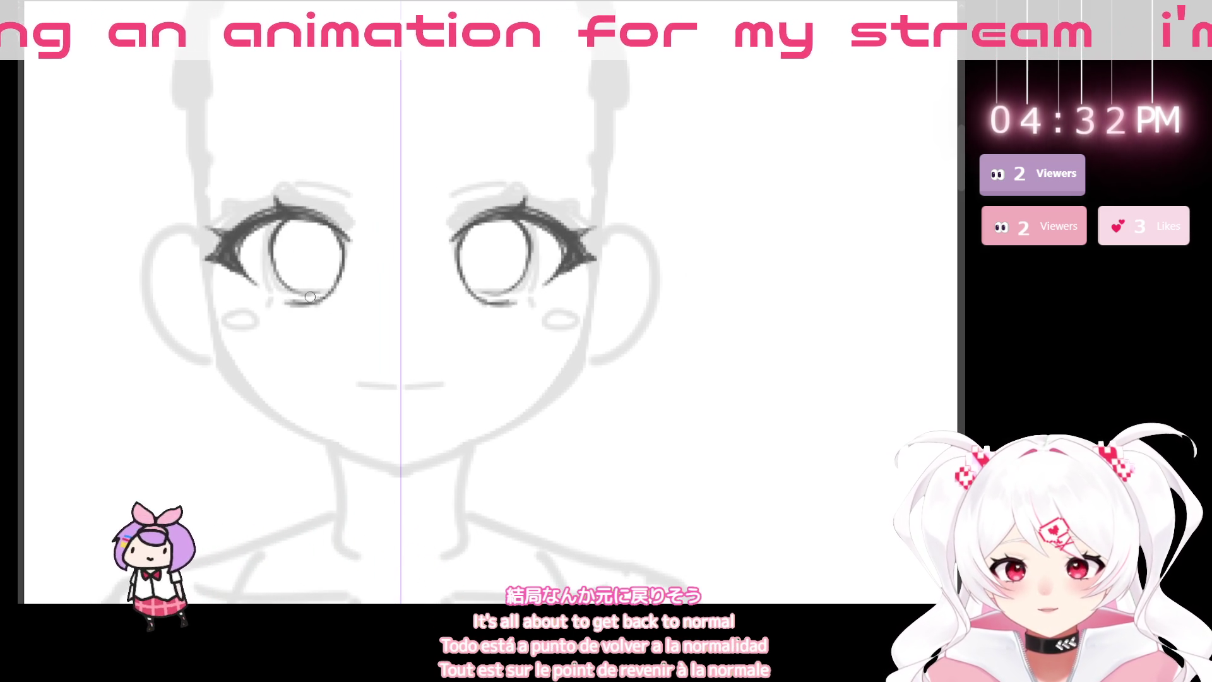
- Replace the stray iris strokes with mirrored pupils and small highlight circles
{"action": "key", "text": "ctrl+z"}
{"action": "key", "text": "ctrl+z"}
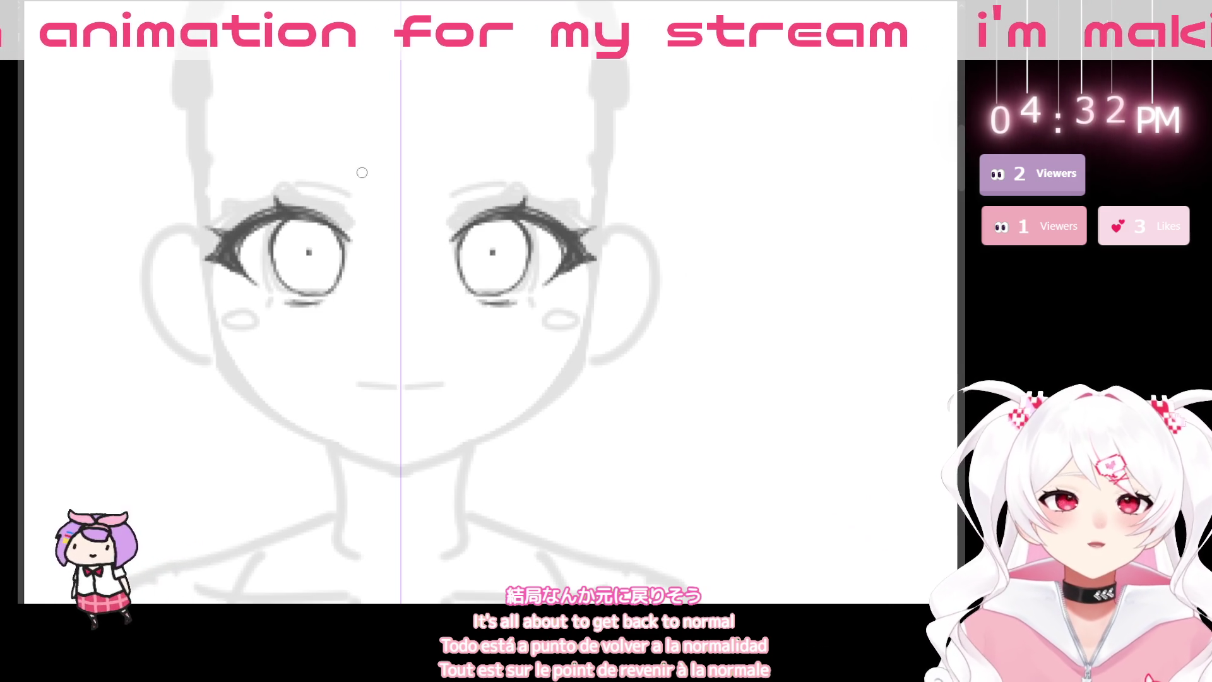
{"action": "left_click_drag", "start_coordinate": [309, 253], "coordinate": [313, 242]}
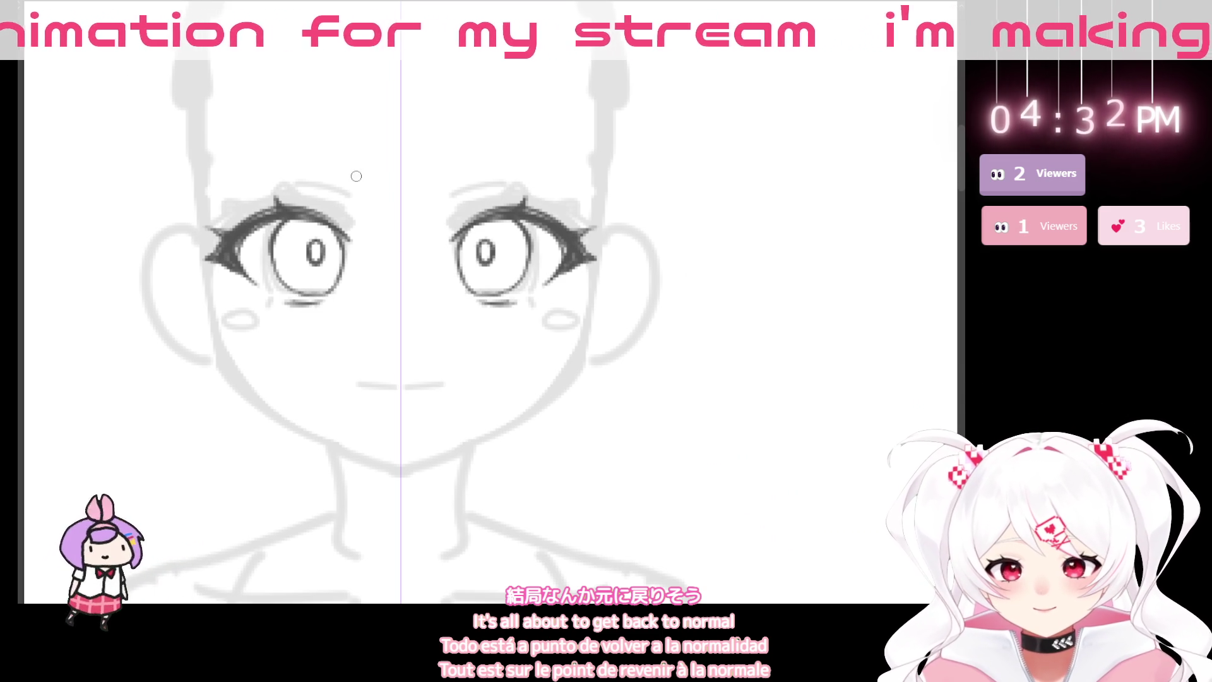
{"action": "left_click_drag", "start_coordinate": [315, 230], "coordinate": [315, 229]}
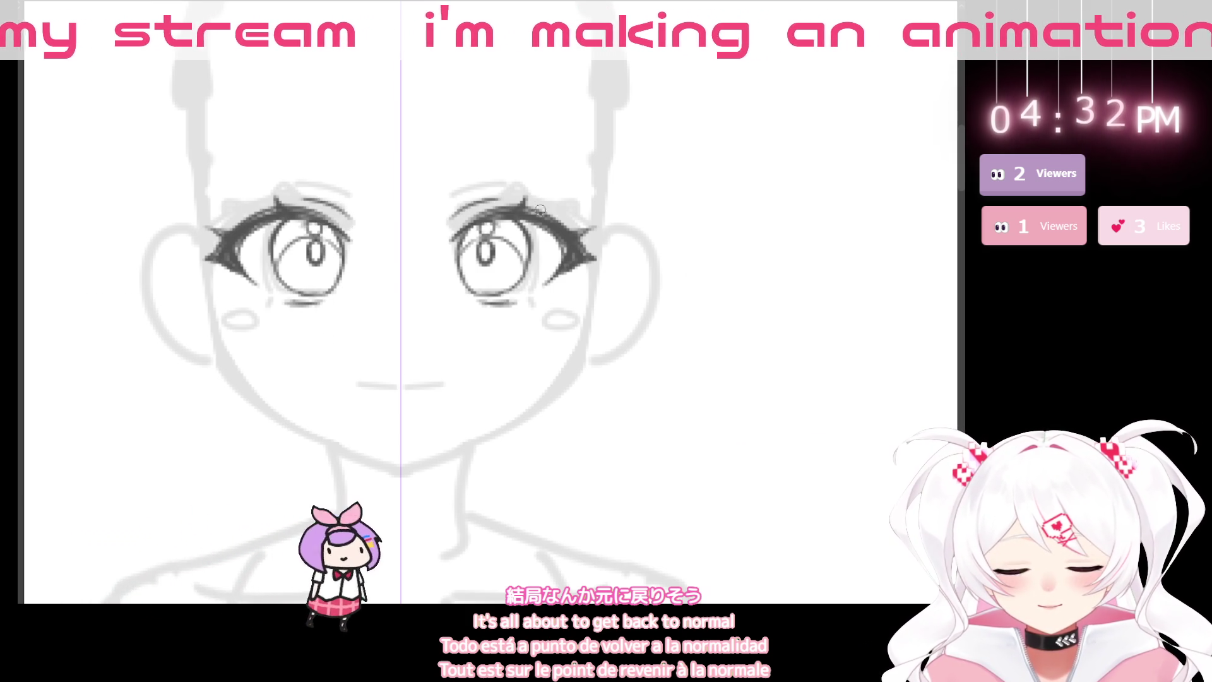
- Draw a mirrored eyebrow curve above the eyes and recentre the view on the face
{"action": "left_click_drag", "start_coordinate": [378, 228], "coordinate": [439, 314]}
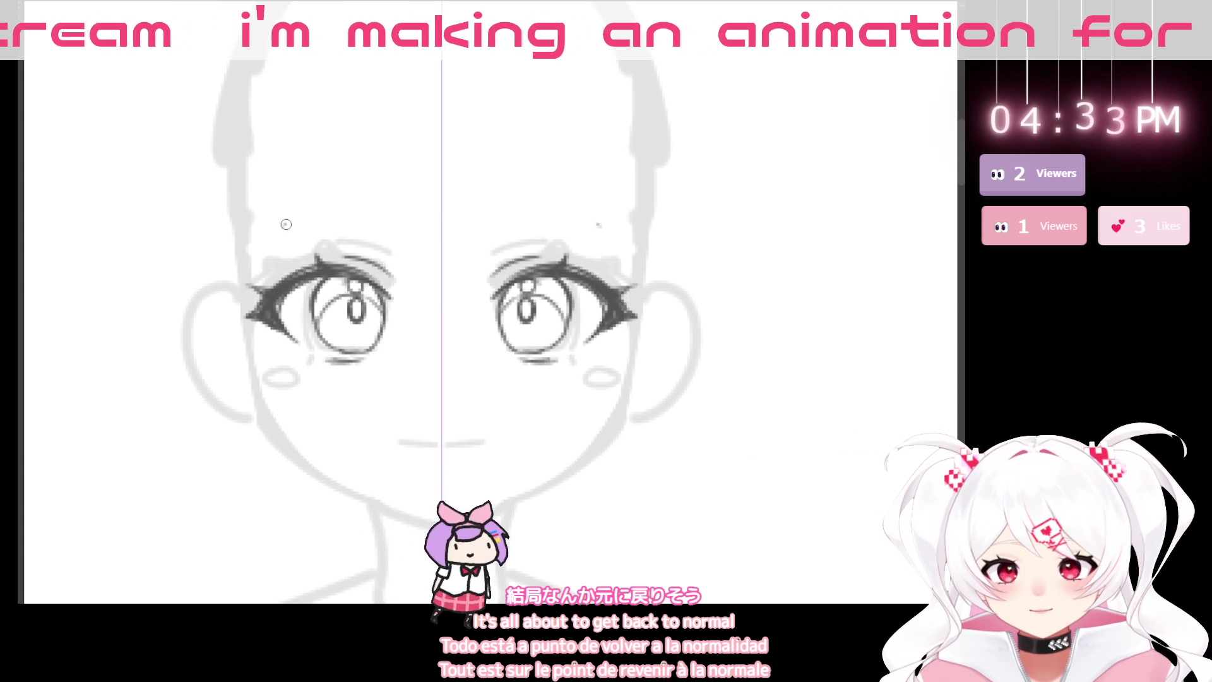
{"action": "left_click_drag", "start_coordinate": [268, 233], "coordinate": [392, 201]}
{"action": "left_click_drag", "start_coordinate": [278, 229], "coordinate": [395, 201]}
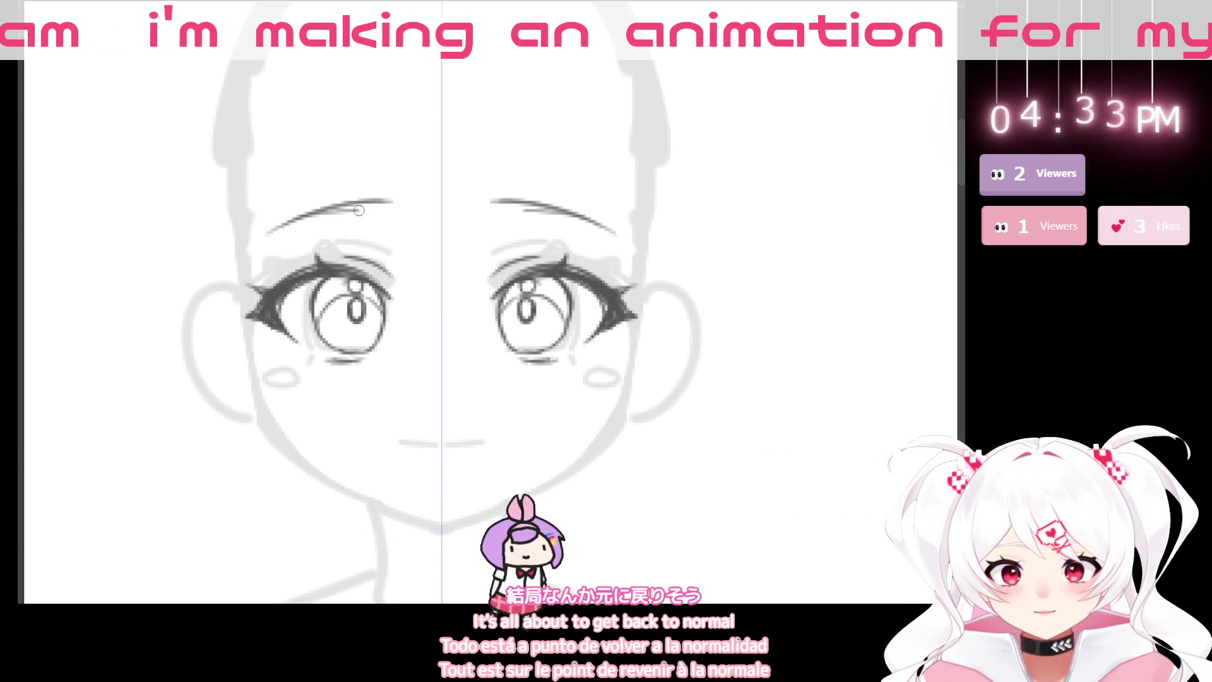
{"action": "scroll", "coordinate": [463, 472], "scroll_direction": "down", "scroll_amount": 3}
{"action": "scroll", "coordinate": [370, 371], "scroll_direction": "up", "scroll_amount": 2}
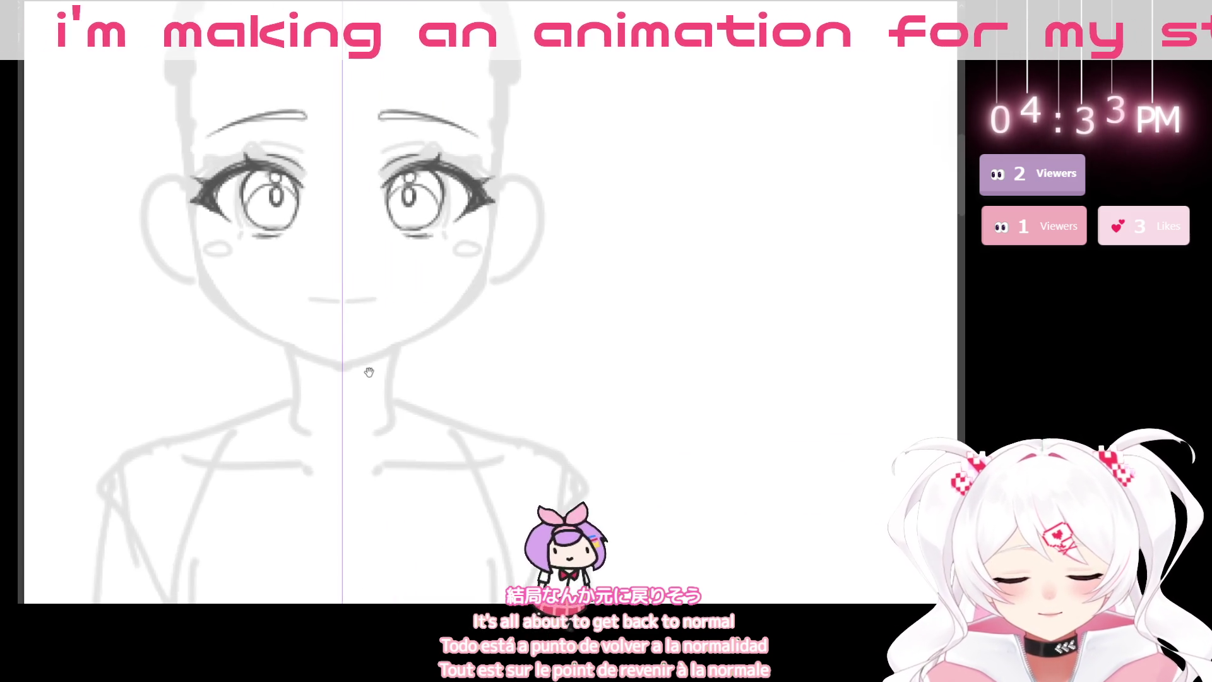
{"action": "left_click_drag", "start_coordinate": [376, 382], "coordinate": [411, 432]}
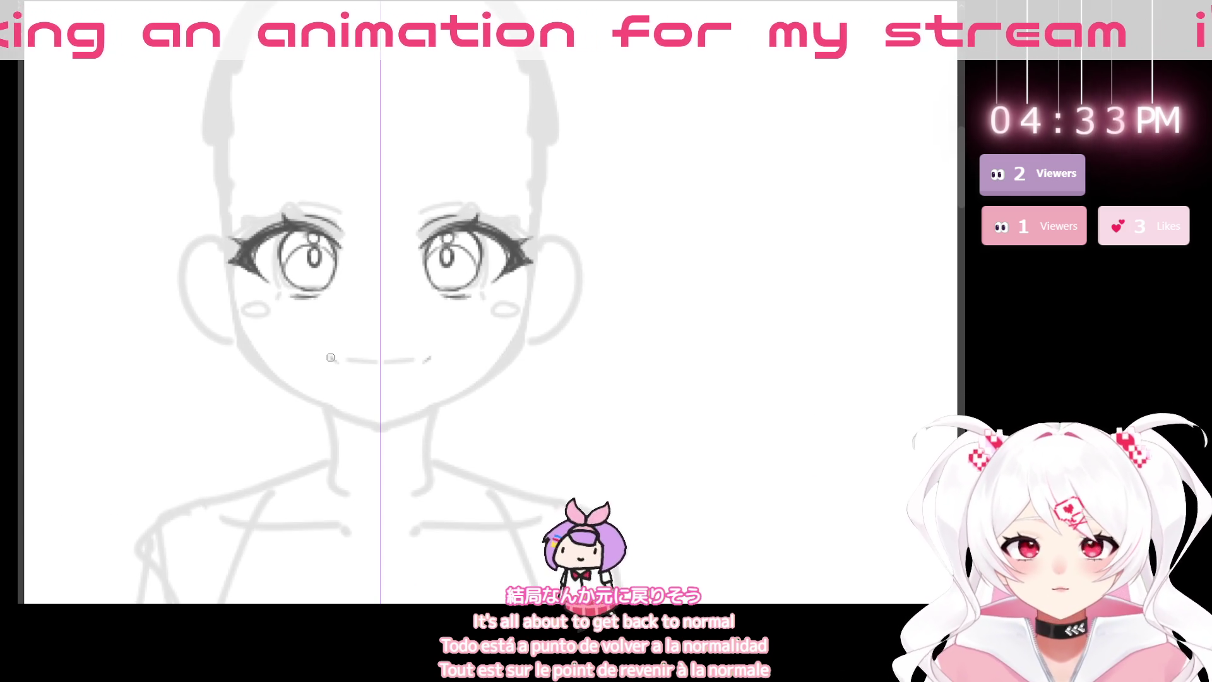
{"action": "scroll", "coordinate": [344, 409], "scroll_direction": "up", "scroll_amount": 2}
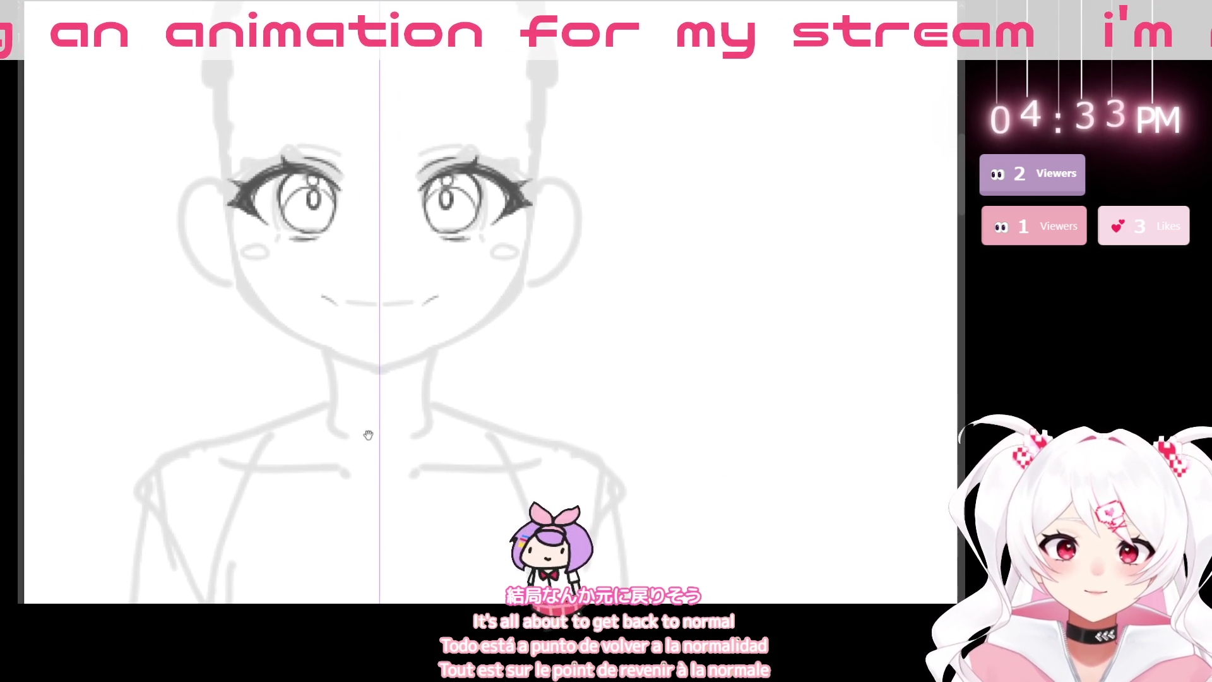
{"action": "scroll", "coordinate": [368, 431], "scroll_direction": "down", "scroll_amount": 2}
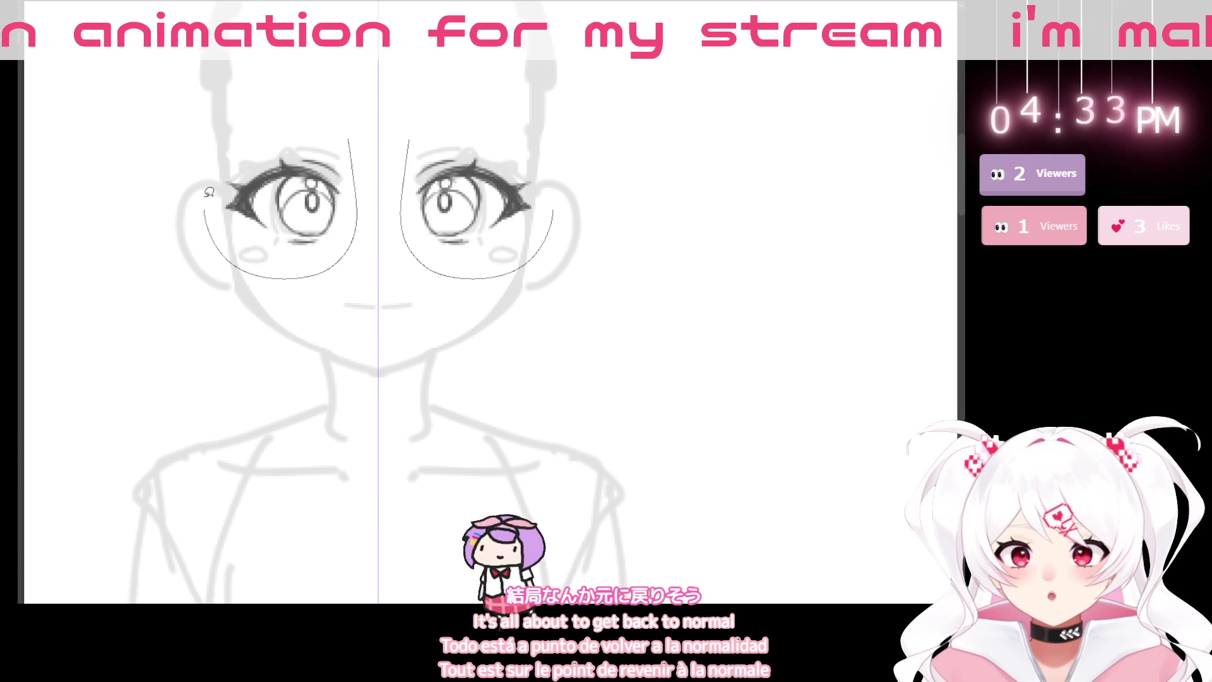
- Lasso both eyes and widen them symmetrically with a transform, then clear the selection
{"action": "left_click_drag", "start_coordinate": [210, 217], "coordinate": [348, 137]}
{"action": "key", "text": "ctrl+t"}
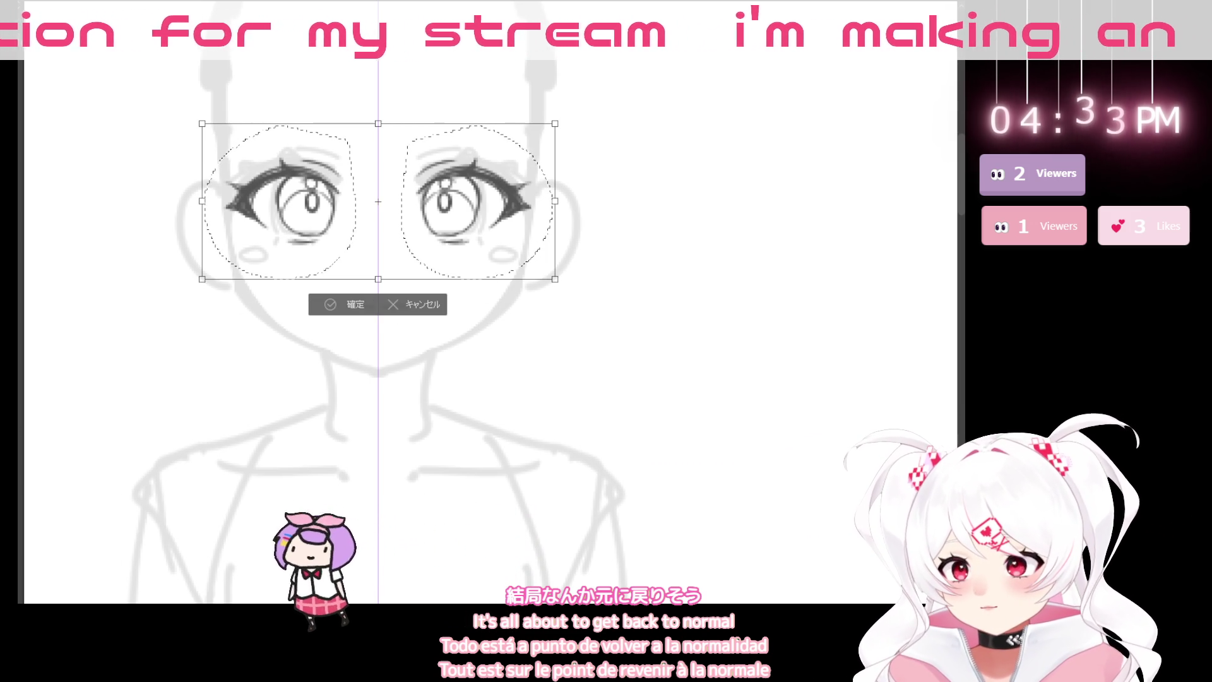
{"action": "left_click_drag", "start_coordinate": [555, 200], "coordinate": [581, 201]}
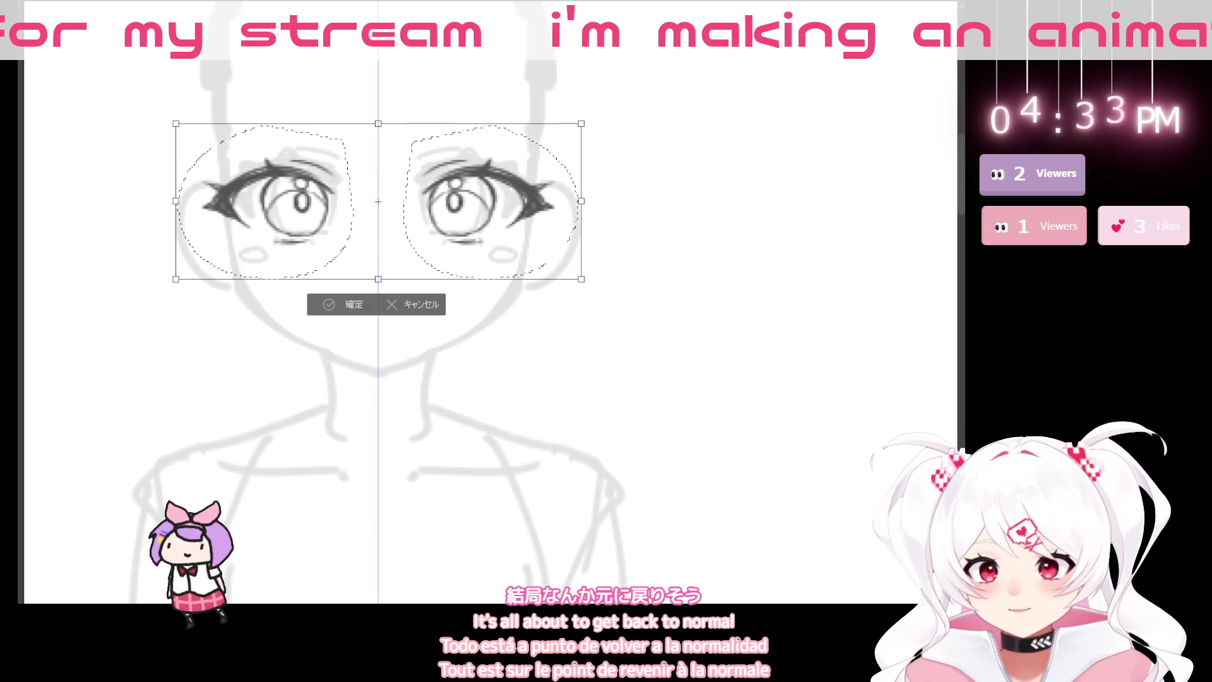
{"action": "left_click", "coordinate": [345, 306]}
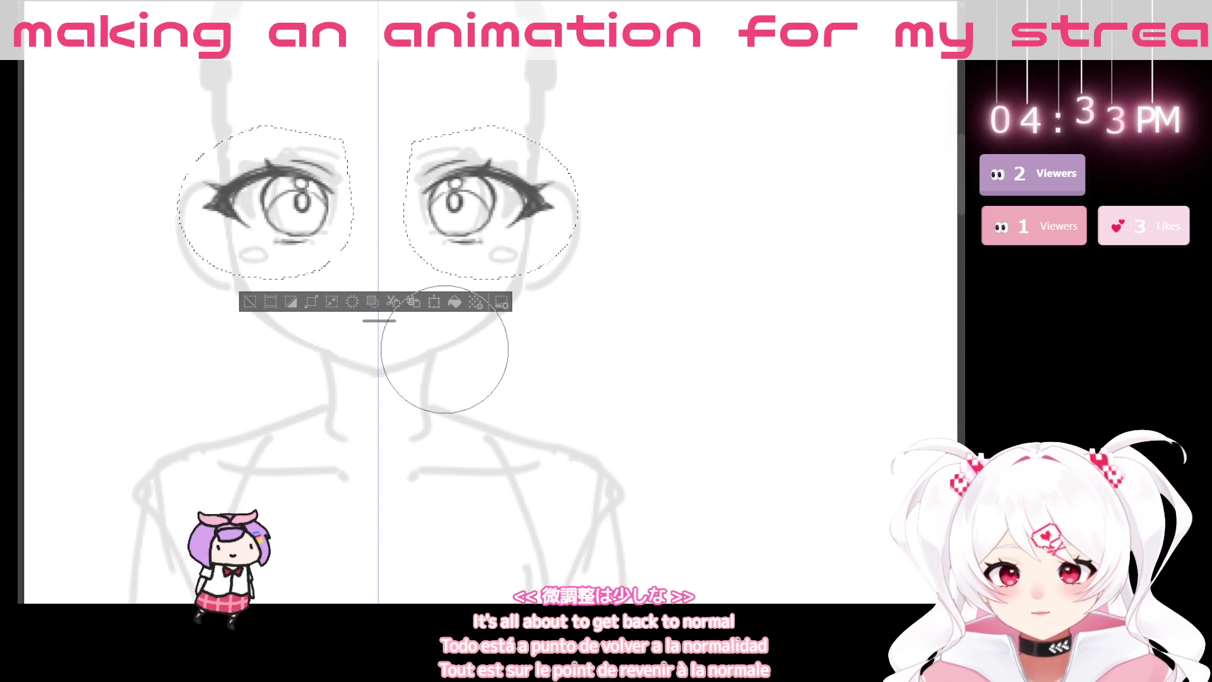
{"action": "key", "text": "ctrl+z"}
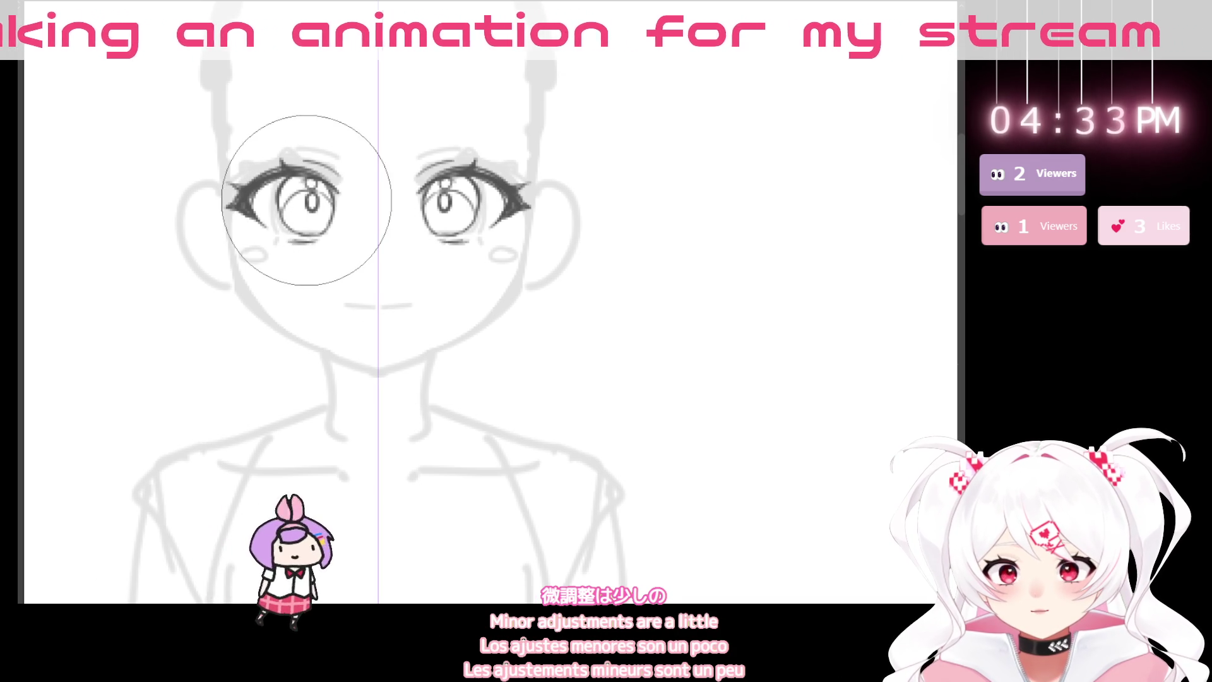
- Nudge both eyes slightly back outward and zoom out to check the upper-body proportions
{"action": "left_click_drag", "start_coordinate": [270, 176], "coordinate": [256, 176]}
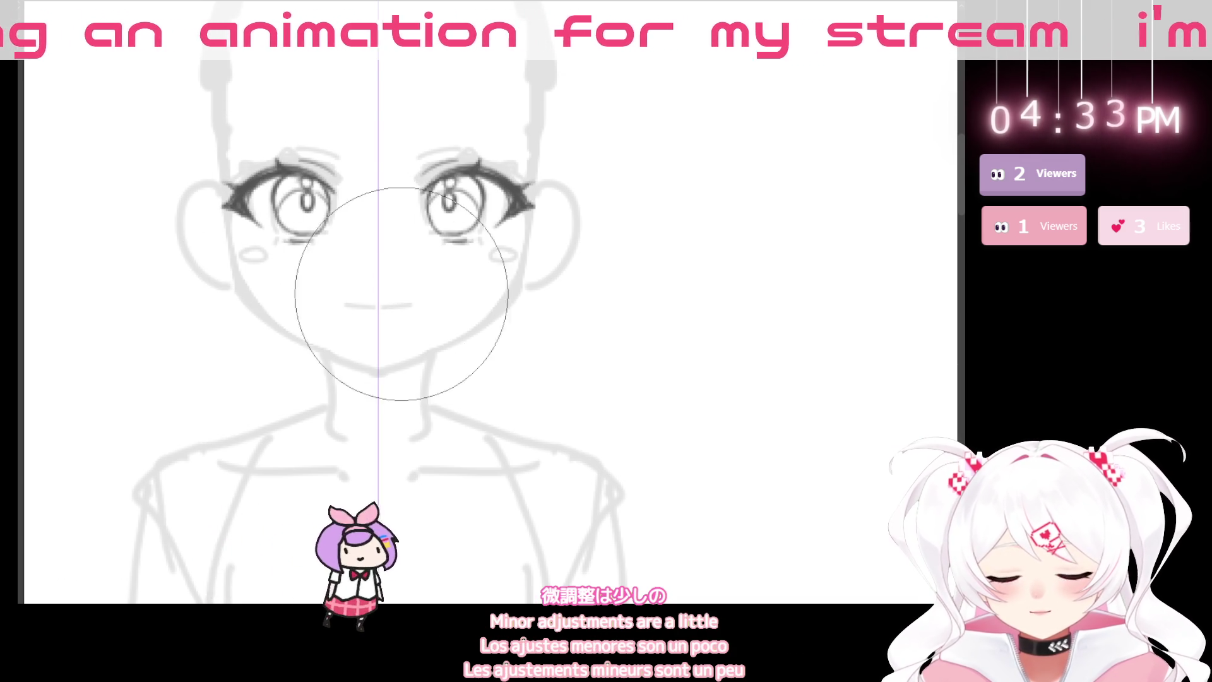
{"action": "scroll", "coordinate": [530, 355], "scroll_direction": "down", "scroll_amount": 4}
{"action": "left_click_drag", "start_coordinate": [446, 425], "coordinate": [303, 339]}
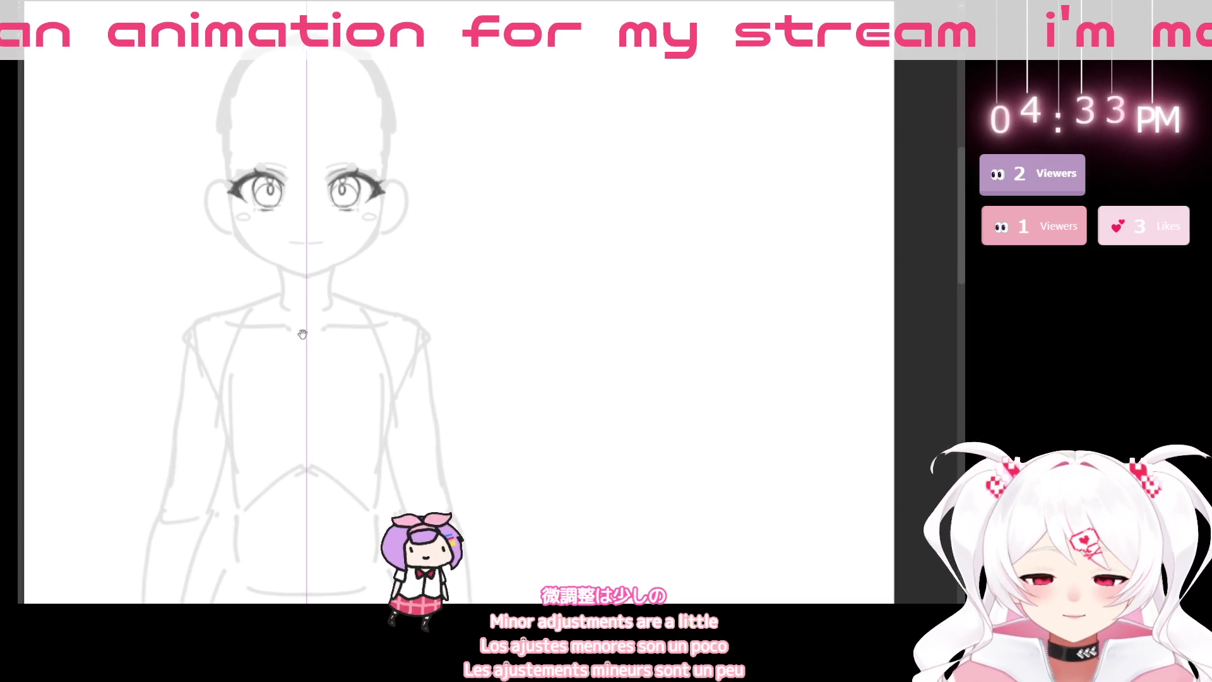
{"action": "scroll", "coordinate": [297, 348], "scroll_direction": "down", "scroll_amount": 1}
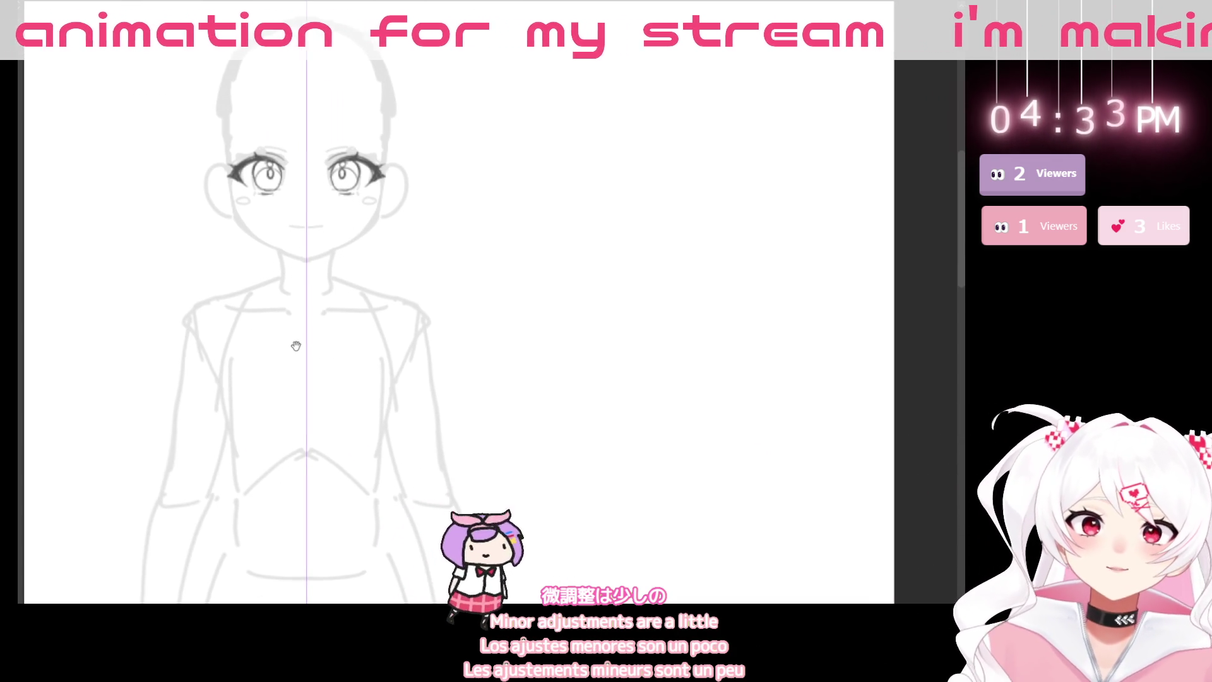
{"action": "scroll", "coordinate": [293, 344], "scroll_direction": "down", "scroll_amount": 2}
{"action": "scroll", "coordinate": [292, 331], "scroll_direction": "up", "scroll_amount": 4}
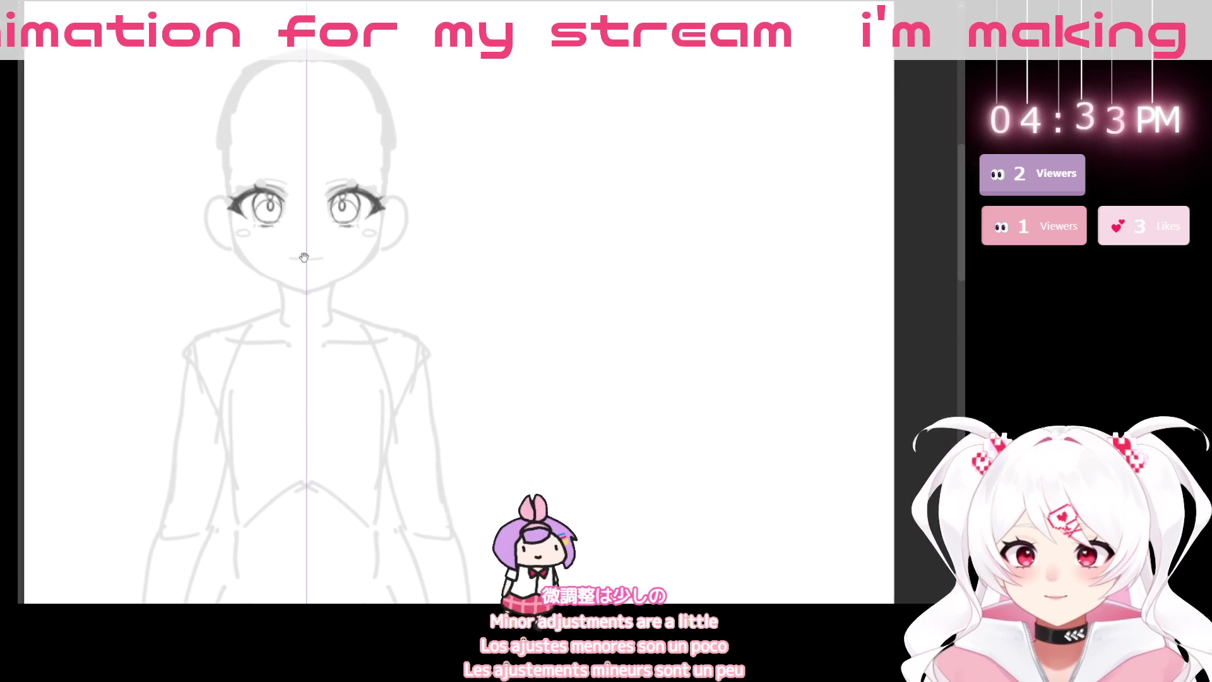
- Zoom in on the face and ink a dark jaw line down to the chin
{"action": "left_click", "coordinate": [310, 259]}
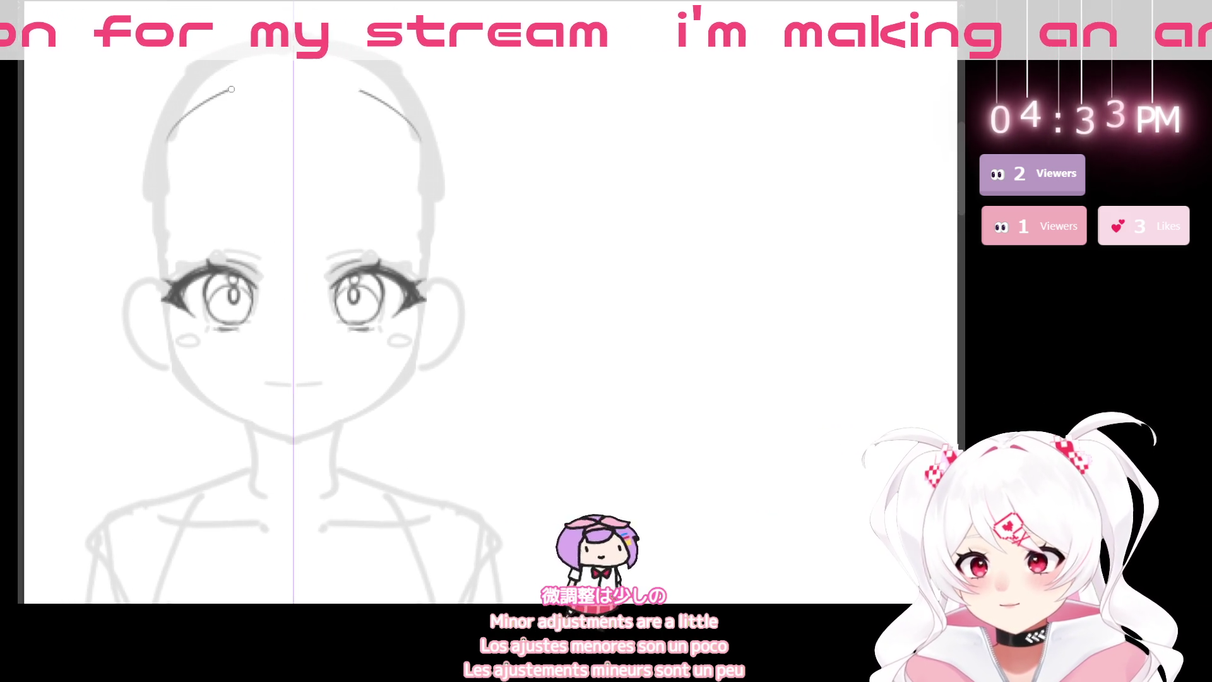
{"action": "left_click_drag", "start_coordinate": [334, 507], "coordinate": [349, 431]}
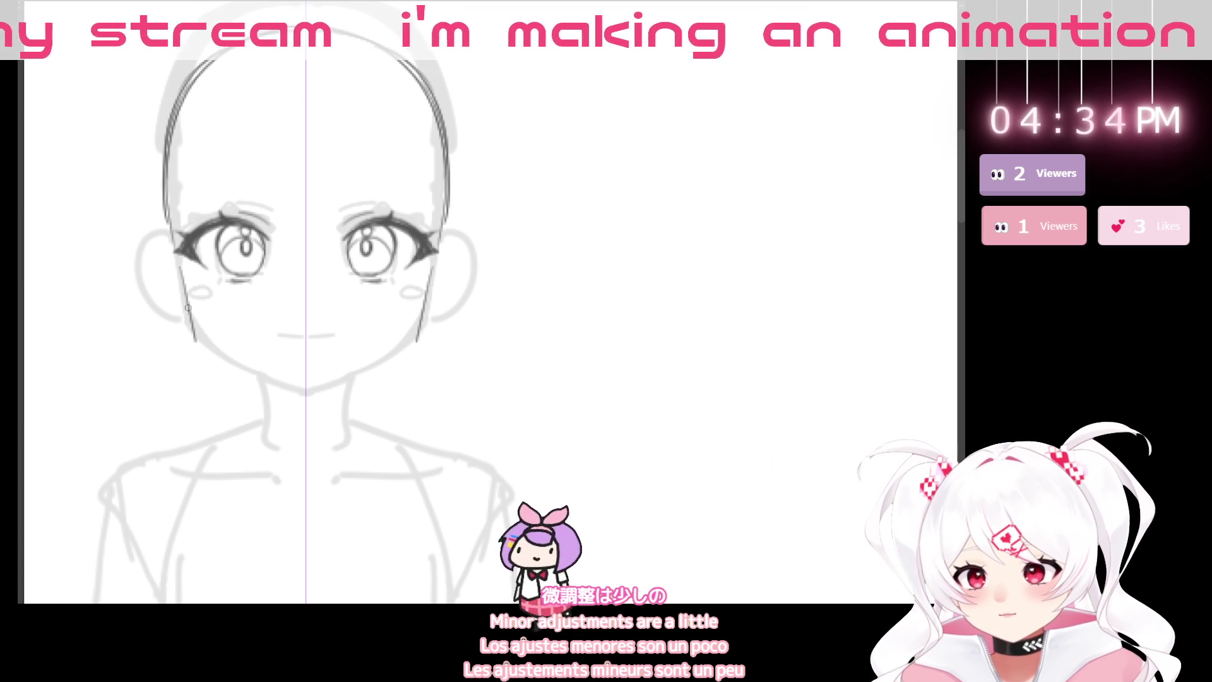
{"action": "mouse_move", "coordinate": [187, 286]}
{"action": "left_mouse_down"}
{"action": "mouse_move", "coordinate": [243, 382]}
{"action": "mouse_move", "coordinate": [296, 410]}
{"action": "mouse_move", "coordinate": [409, 331]}
{"action": "left_mouse_up"}
- Undo the head and jaw outlines, add horizontal guides at eye-top, below-eye and chin levels, then tilt the canvas
{"action": "key", "text": "ctrl+z"}
{"action": "key", "text": "ctrl+z"}
{"action": "key", "text": "ctrl+z"}
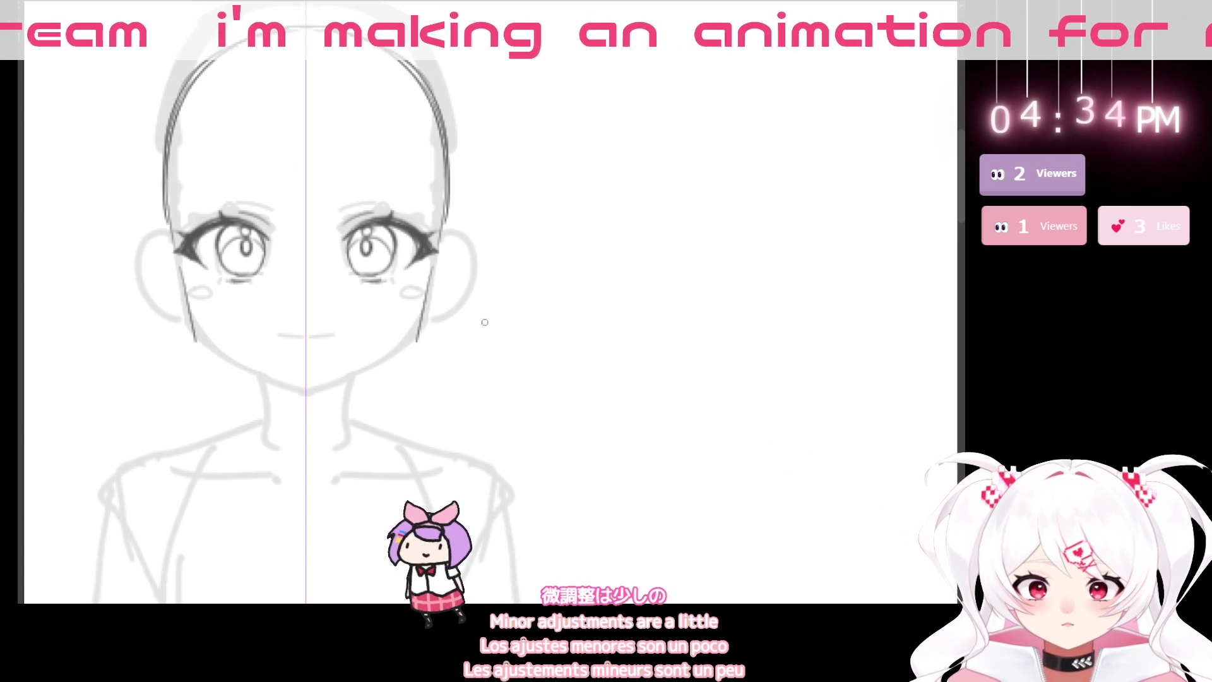
{"action": "key", "text": "ctrl+z"}
{"action": "key", "text": "ctrl+z"}
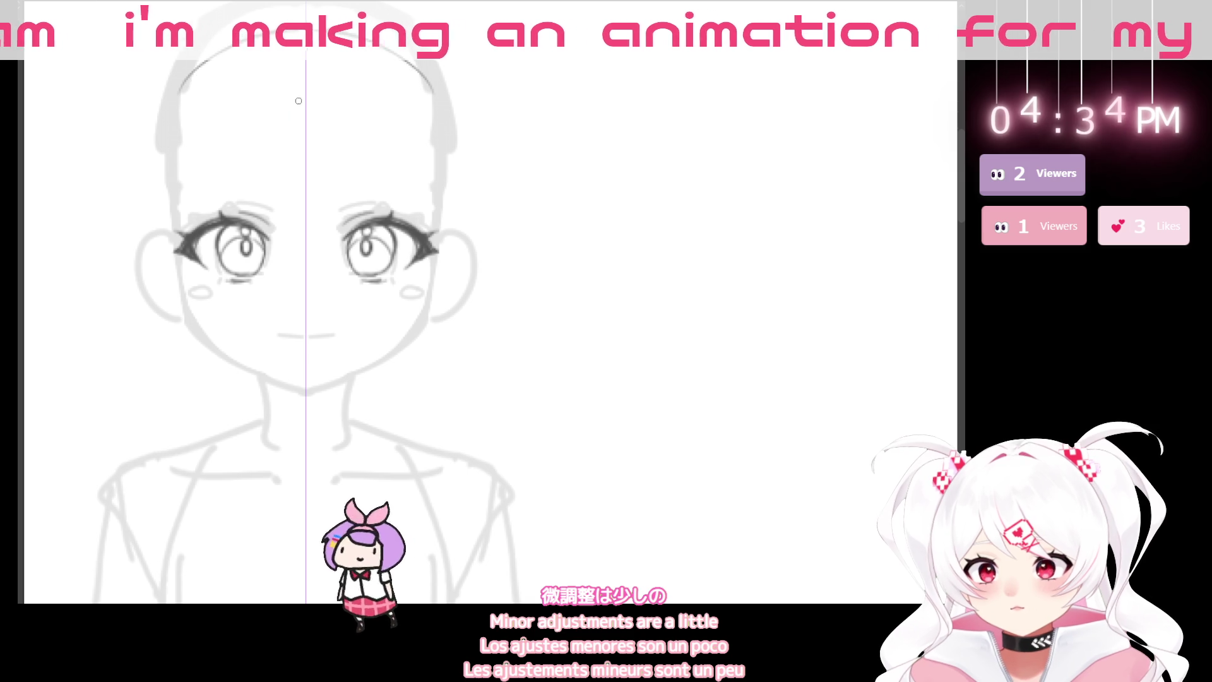
{"action": "left_click_drag", "start_coordinate": [152, 214], "coordinate": [463, 212]}
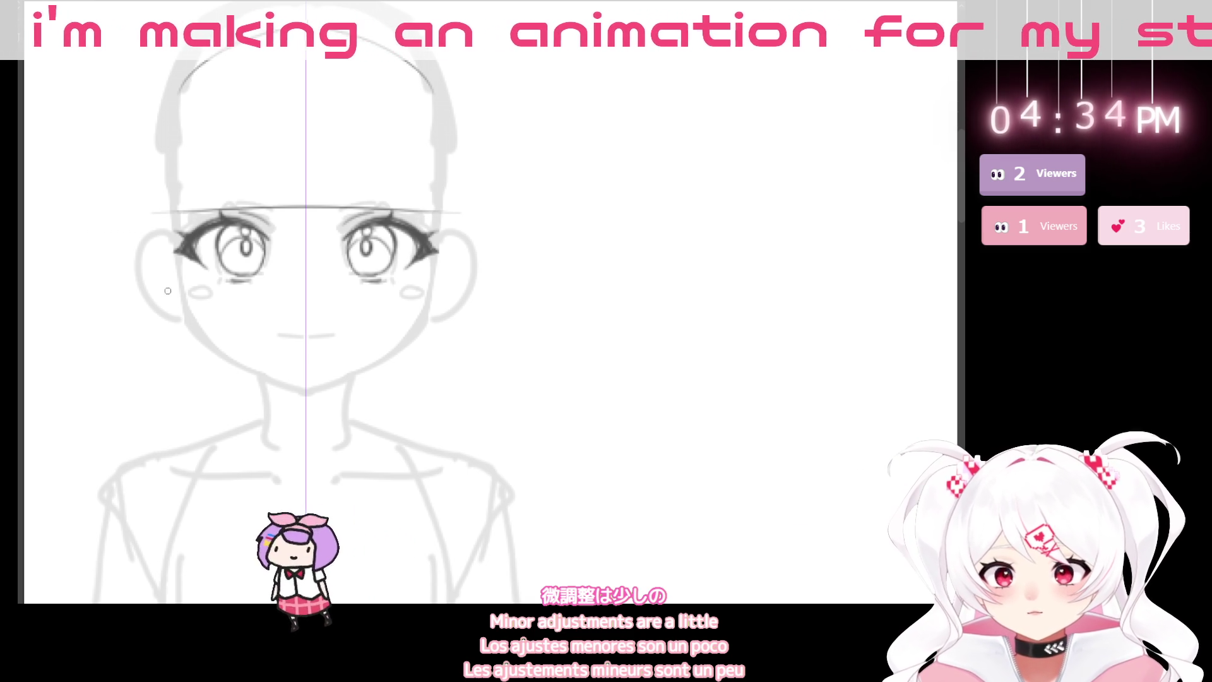
{"action": "left_click_drag", "start_coordinate": [176, 290], "coordinate": [438, 288]}
{"action": "left_click_drag", "start_coordinate": [248, 351], "coordinate": [364, 349]}
{"action": "left_click_drag", "start_coordinate": [295, 391], "coordinate": [317, 391]}
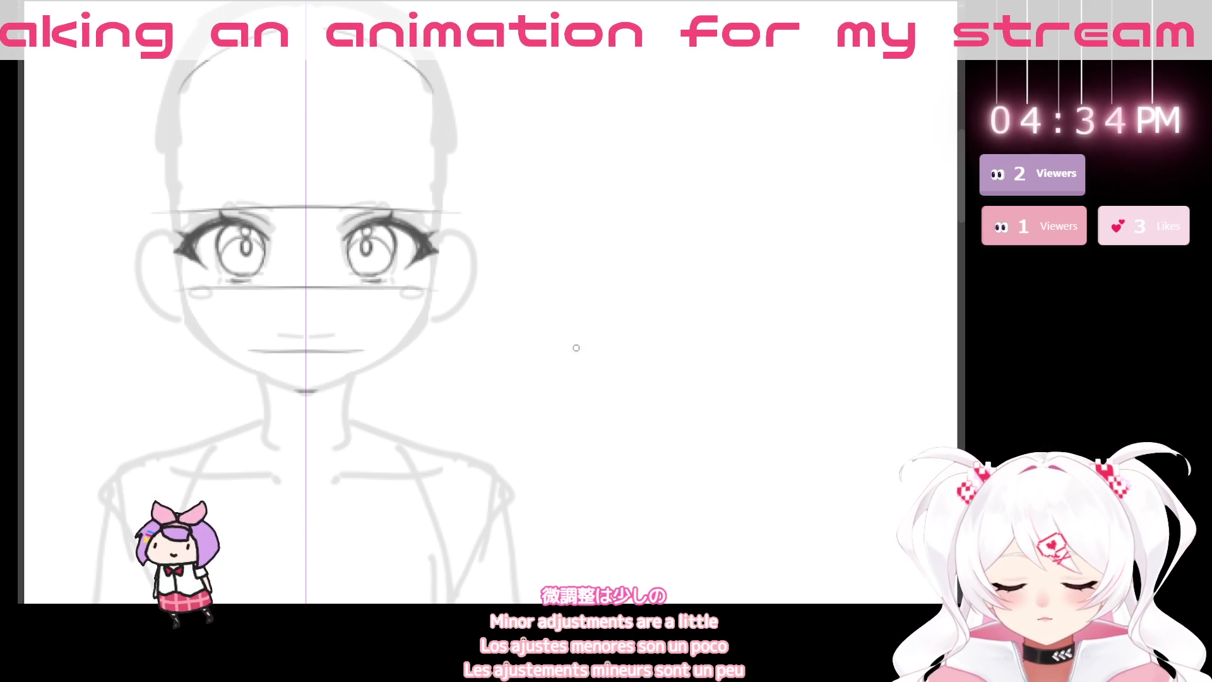
{"action": "mouse_move", "coordinate": [651, 395]}
{"action": "left_mouse_down"}
{"action": "mouse_move", "coordinate": [528, 465]}
{"action": "mouse_move", "coordinate": [313, 97]}
{"action": "left_mouse_up"}
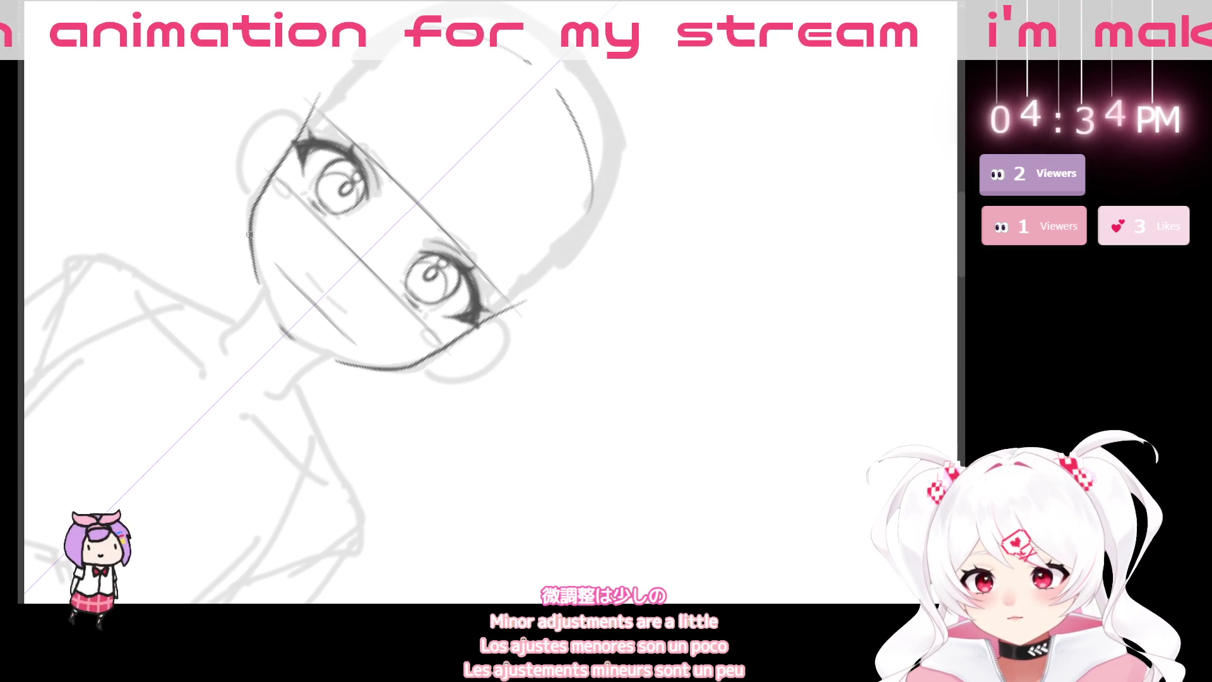
- Rotate the view back upright around the face and shrink the brush with [ for finer lines
{"action": "mouse_move", "coordinate": [457, 219]}
{"action": "left_mouse_down"}
{"action": "mouse_move", "coordinate": [442, 490]}
{"action": "mouse_move", "coordinate": [519, 461]}
{"action": "mouse_move", "coordinate": [504, 468]}
{"action": "left_mouse_up"}
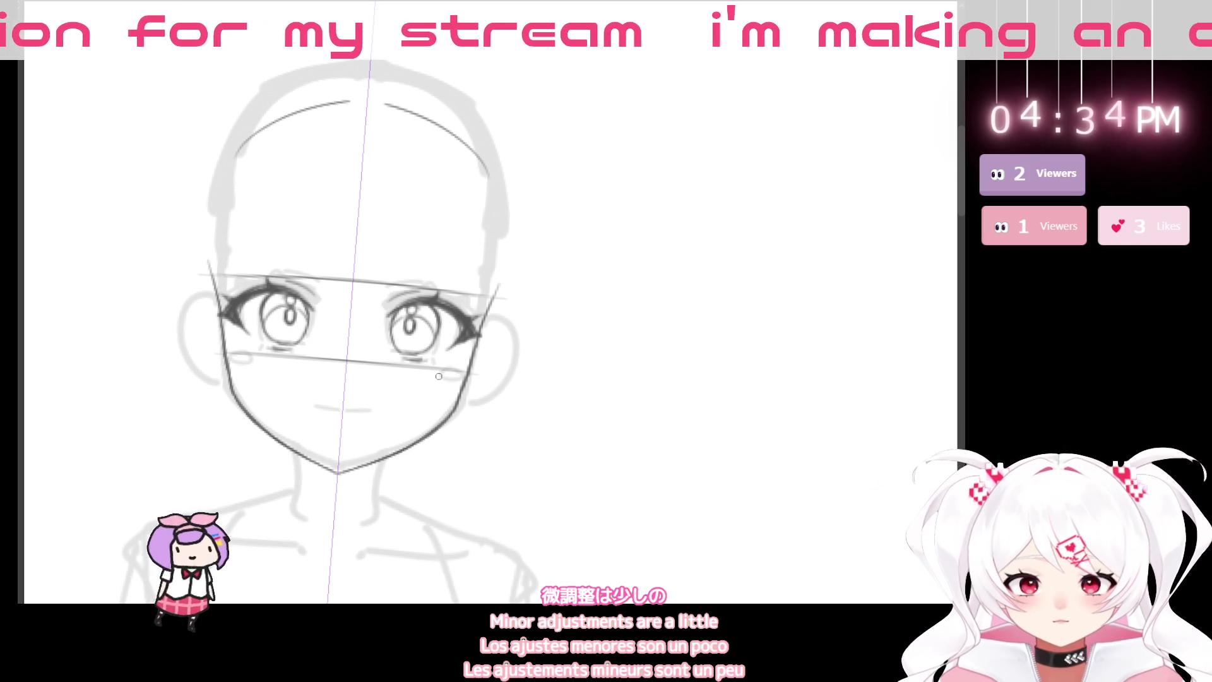
{"action": "scroll", "coordinate": [550, 414], "scroll_direction": "down", "scroll_amount": 3}
{"action": "left_click_drag", "start_coordinate": [638, 459], "coordinate": [639, 449]}
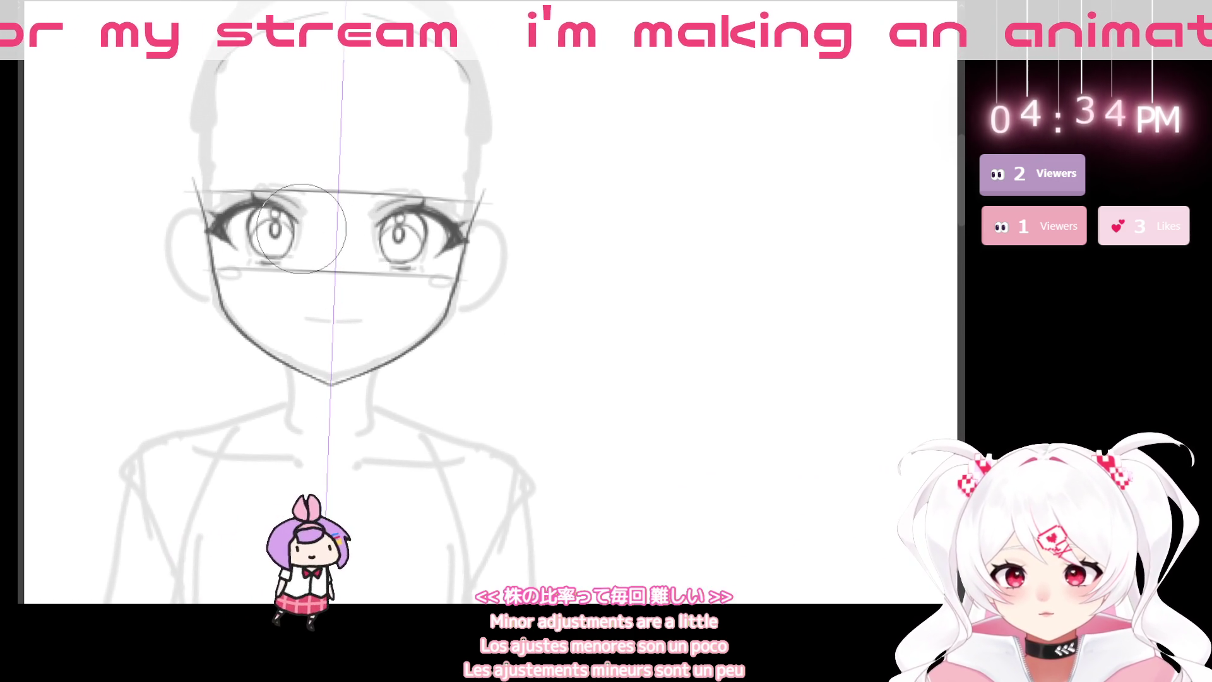
{"action": "left_click_drag", "start_coordinate": [348, 312], "coordinate": [392, 337]}
{"action": "key", "text": "bracketleft"}
{"action": "key", "text": "bracketleft"}
{"action": "key", "text": "bracketleft"}
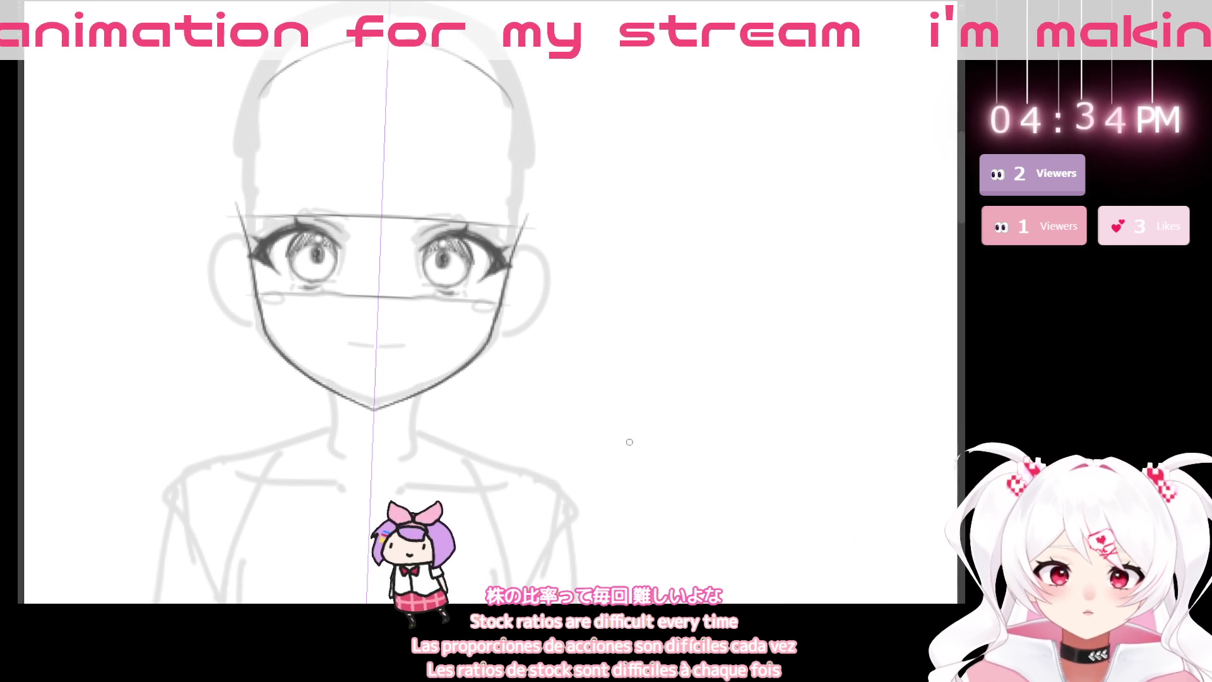
{"action": "left_click_drag", "start_coordinate": [689, 440], "coordinate": [724, 446]}
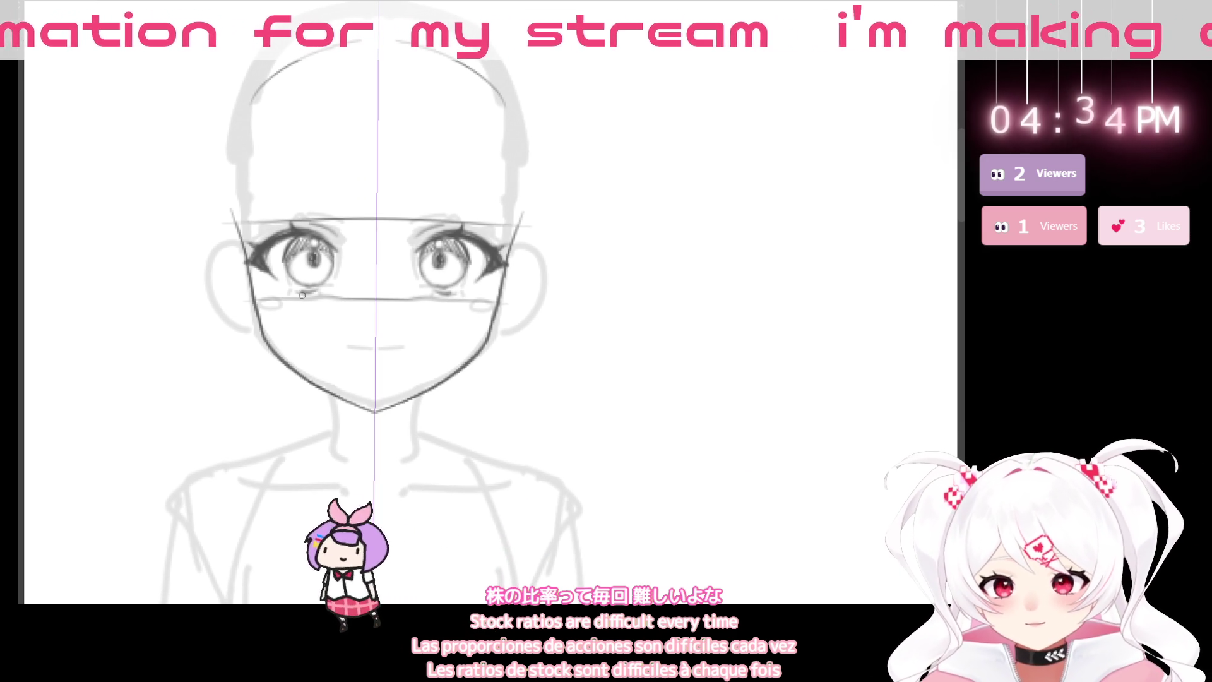
- Draw a curved eyebrow above the left eye
{"action": "left_click_drag", "start_coordinate": [544, 351], "coordinate": [573, 400]}
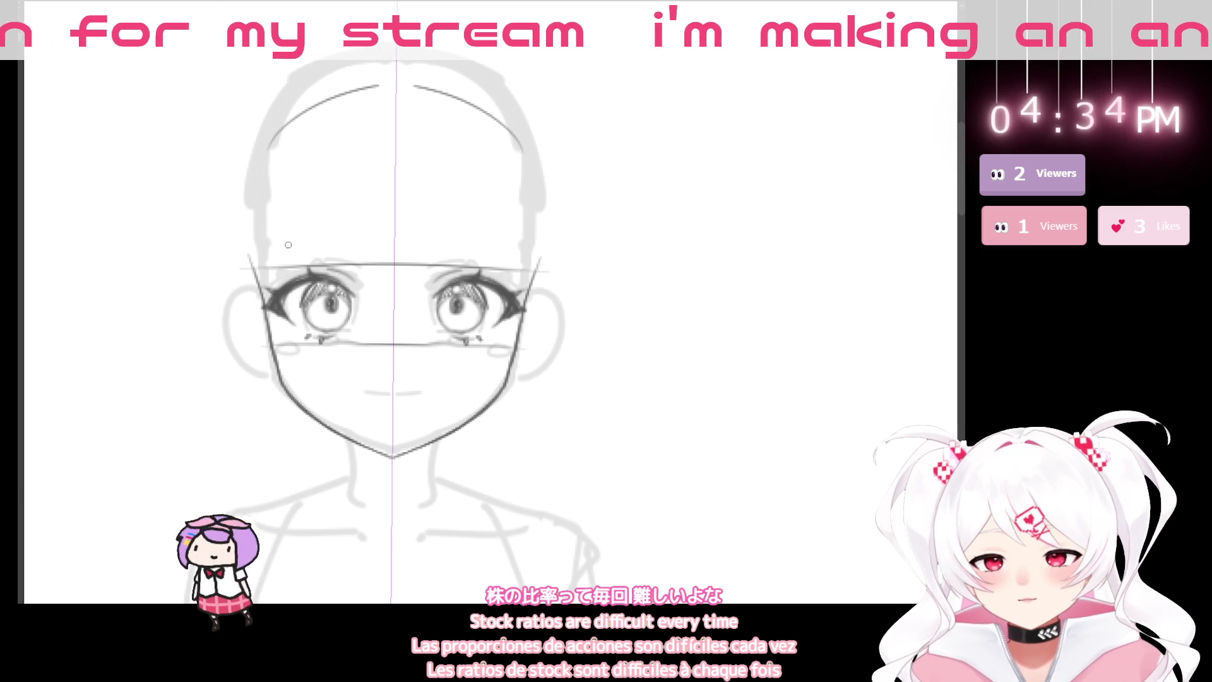
{"action": "left_click_drag", "start_coordinate": [273, 268], "coordinate": [363, 252]}
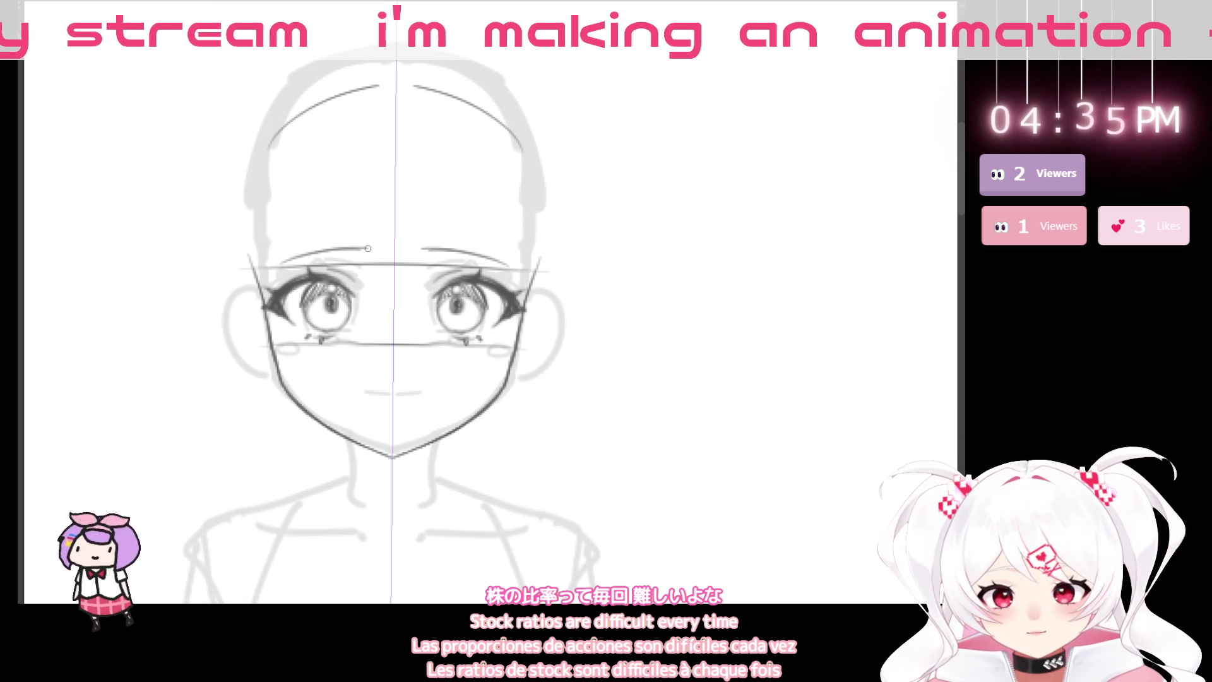
{"action": "scroll", "coordinate": [537, 404], "scroll_direction": "down", "scroll_amount": 3}
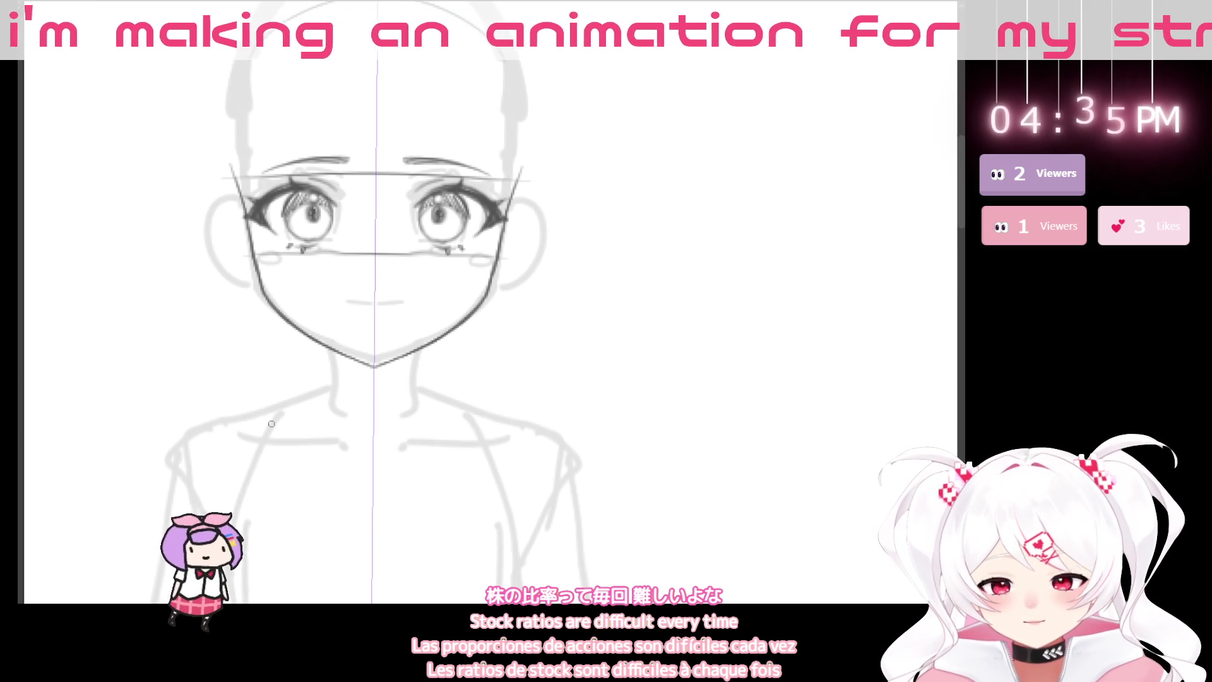
- Outline the left ear, mirrored onto the right side of the head
{"action": "mouse_move", "coordinate": [473, 495]}
{"action": "left_mouse_down"}
{"action": "mouse_move", "coordinate": [468, 419]}
{"action": "mouse_move", "coordinate": [454, 414]}
{"action": "mouse_move", "coordinate": [449, 516]}
{"action": "mouse_move", "coordinate": [505, 520]}
{"action": "mouse_move", "coordinate": [475, 528]}
{"action": "mouse_move", "coordinate": [482, 482]}
{"action": "left_mouse_up"}
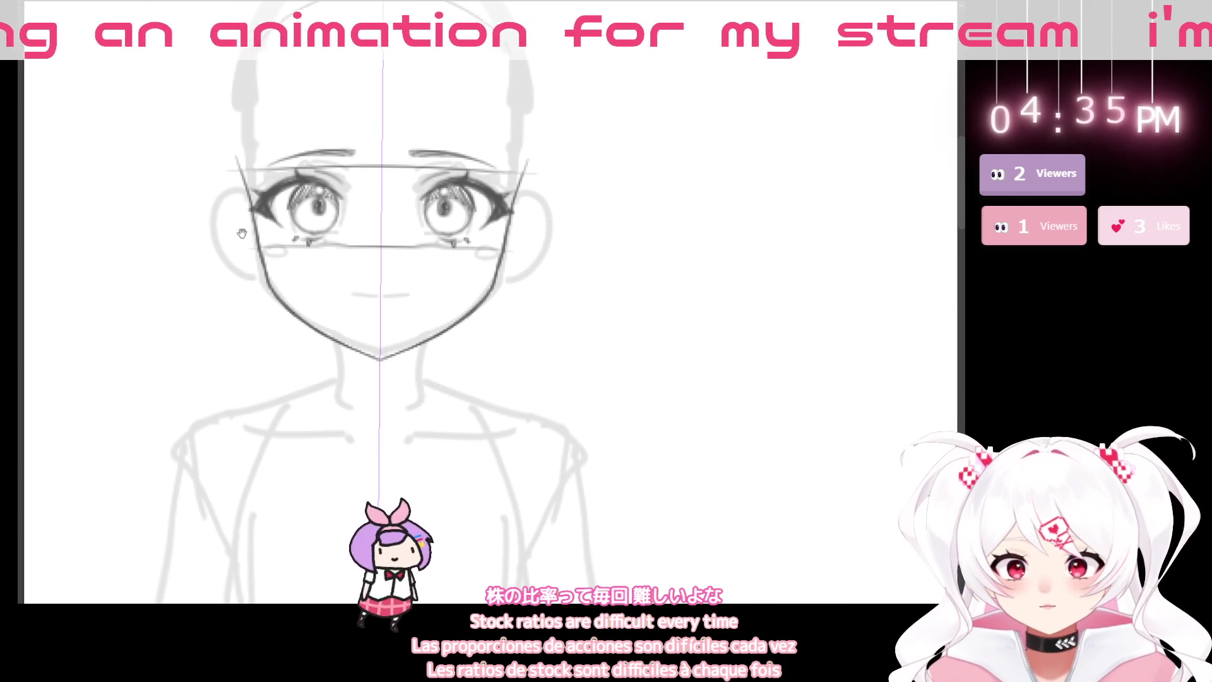
{"action": "mouse_move", "coordinate": [266, 285]}
{"action": "left_mouse_down"}
{"action": "mouse_move", "coordinate": [223, 257]}
{"action": "mouse_move", "coordinate": [248, 202]}
{"action": "left_mouse_up"}
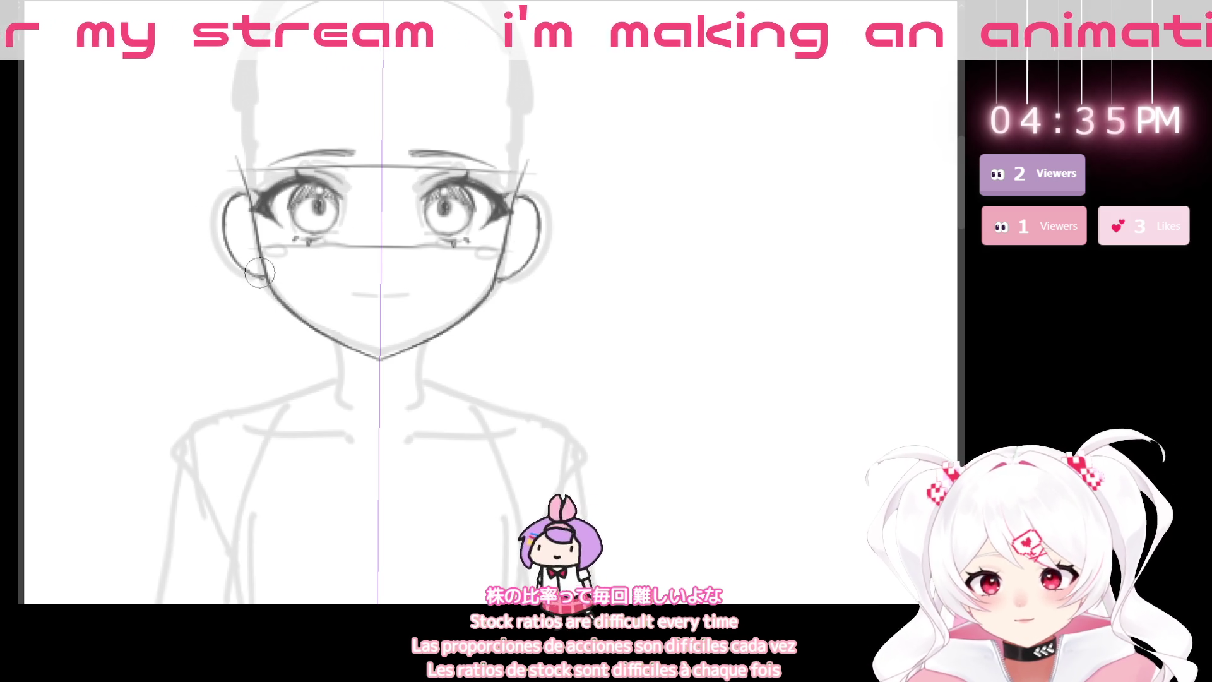
{"action": "left_click_drag", "start_coordinate": [411, 380], "coordinate": [403, 450]}
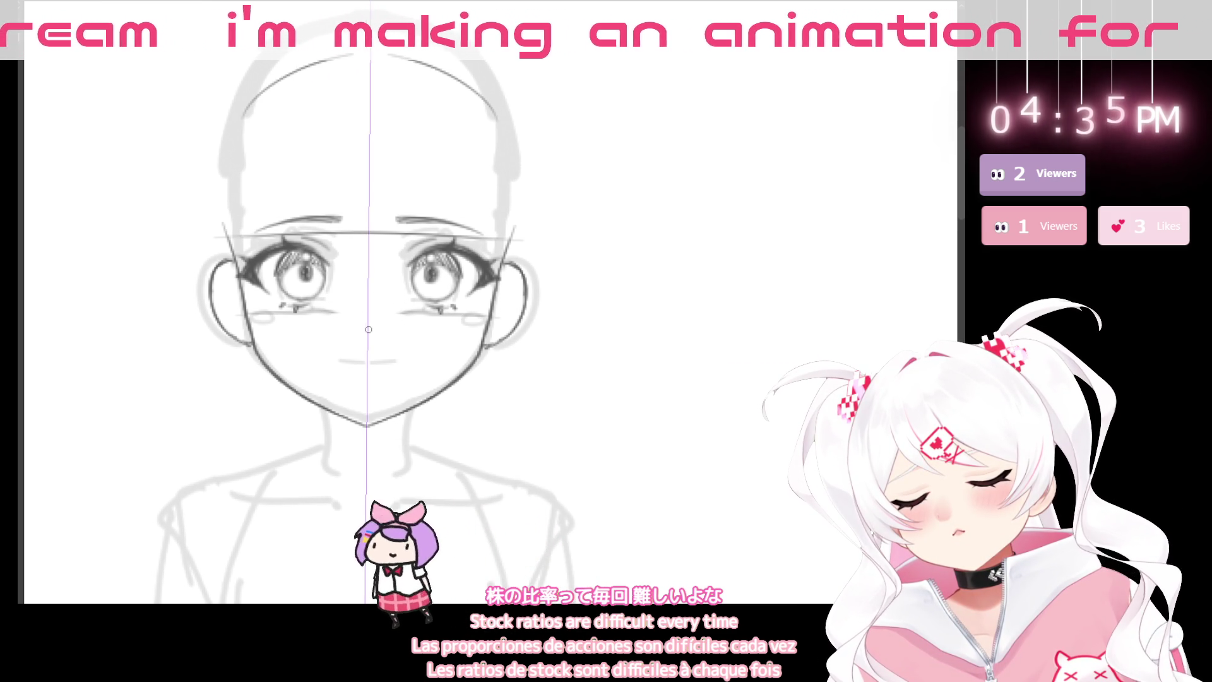
- Draw a mouth stroke below the eyes, undo it, then pan and rotate the canvas sideways
{"action": "left_click_drag", "start_coordinate": [327, 357], "coordinate": [399, 354]}
{"action": "key", "text": "ctrl+z"}
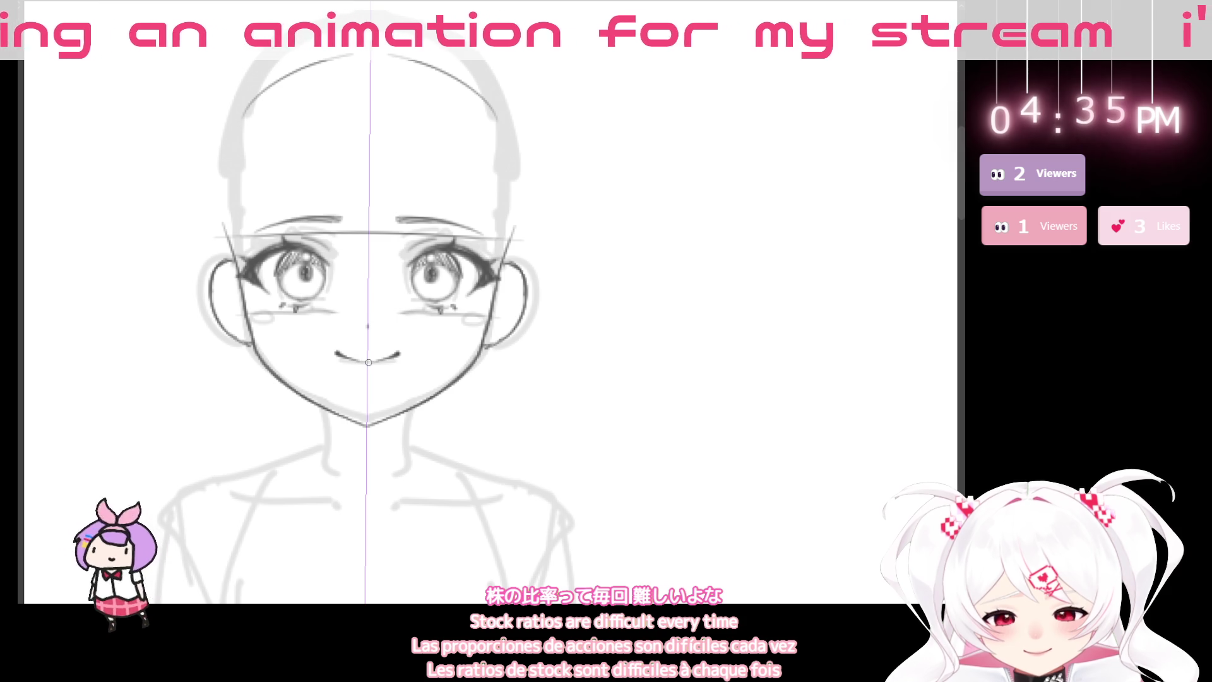
{"action": "left_click_drag", "start_coordinate": [458, 494], "coordinate": [408, 371]}
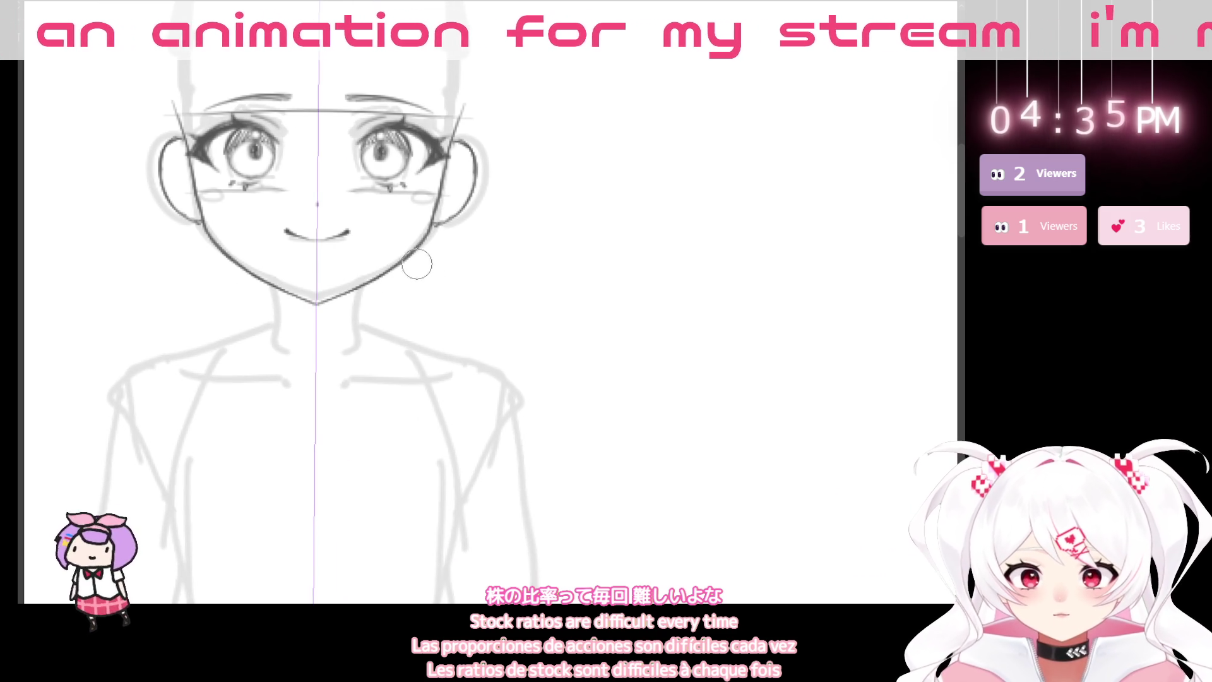
{"action": "mouse_move", "coordinate": [610, 295]}
{"action": "left_mouse_down"}
{"action": "mouse_move", "coordinate": [438, 466]}
{"action": "mouse_move", "coordinate": [365, 461]}
{"action": "mouse_move", "coordinate": [451, 219]}
{"action": "left_mouse_up"}
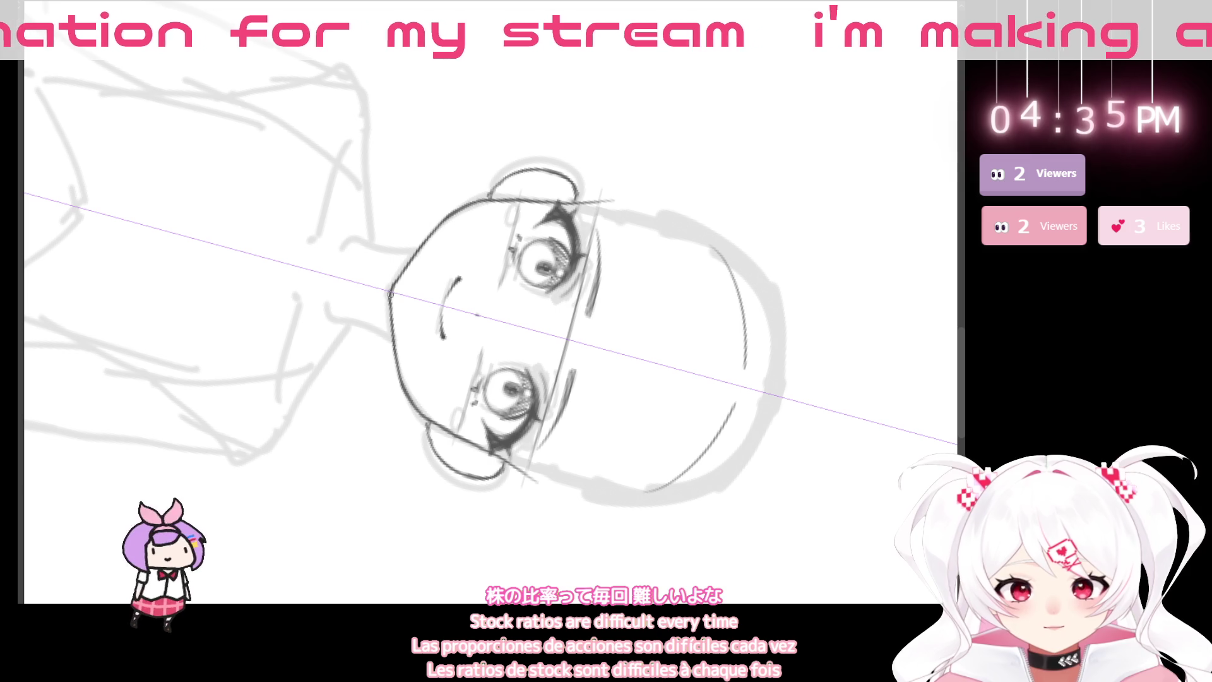
- Enlarge then shrink the brush while rotating and zooming the view around the whole head
{"action": "mouse_move", "coordinate": [393, 411]}
{"action": "left_mouse_down"}
{"action": "mouse_move", "coordinate": [503, 514]}
{"action": "mouse_move", "coordinate": [630, 424]}
{"action": "mouse_move", "coordinate": [391, 394]}
{"action": "mouse_move", "coordinate": [630, 360]}
{"action": "mouse_move", "coordinate": [418, 491]}
{"action": "mouse_move", "coordinate": [555, 489]}
{"action": "mouse_move", "coordinate": [545, 461]}
{"action": "left_mouse_up"}
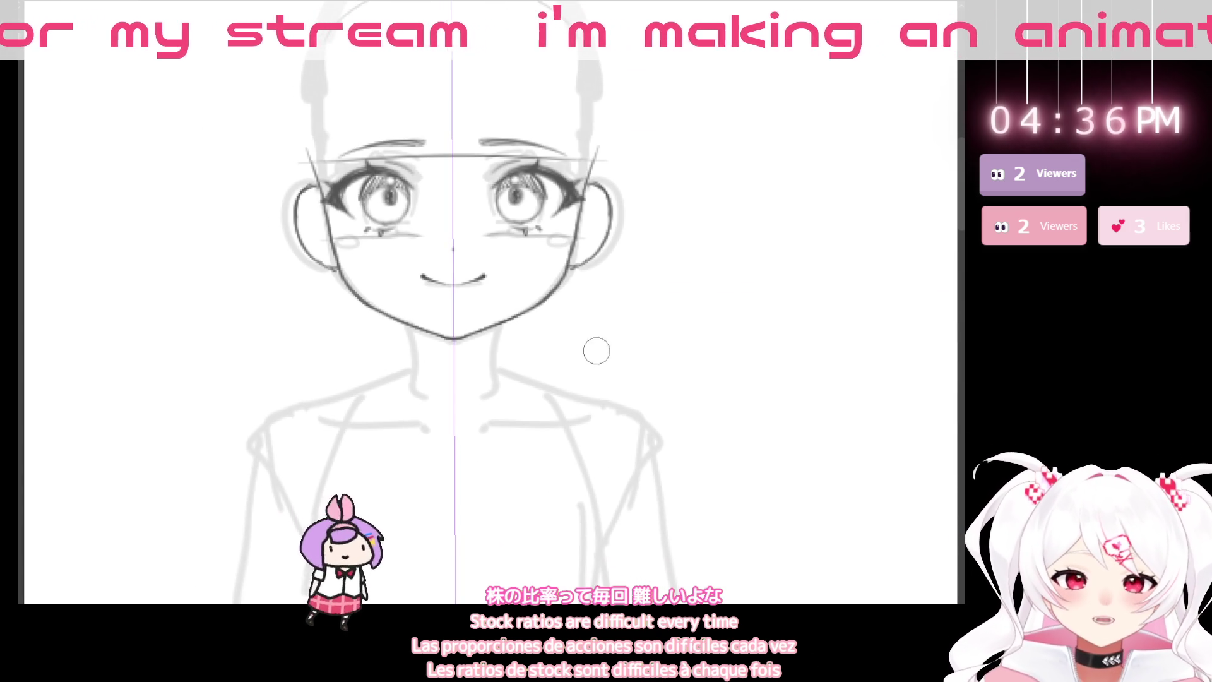
{"action": "key", "text": "bracketright"}
{"action": "key", "text": "bracketright"}
{"action": "key", "text": "bracketright"}
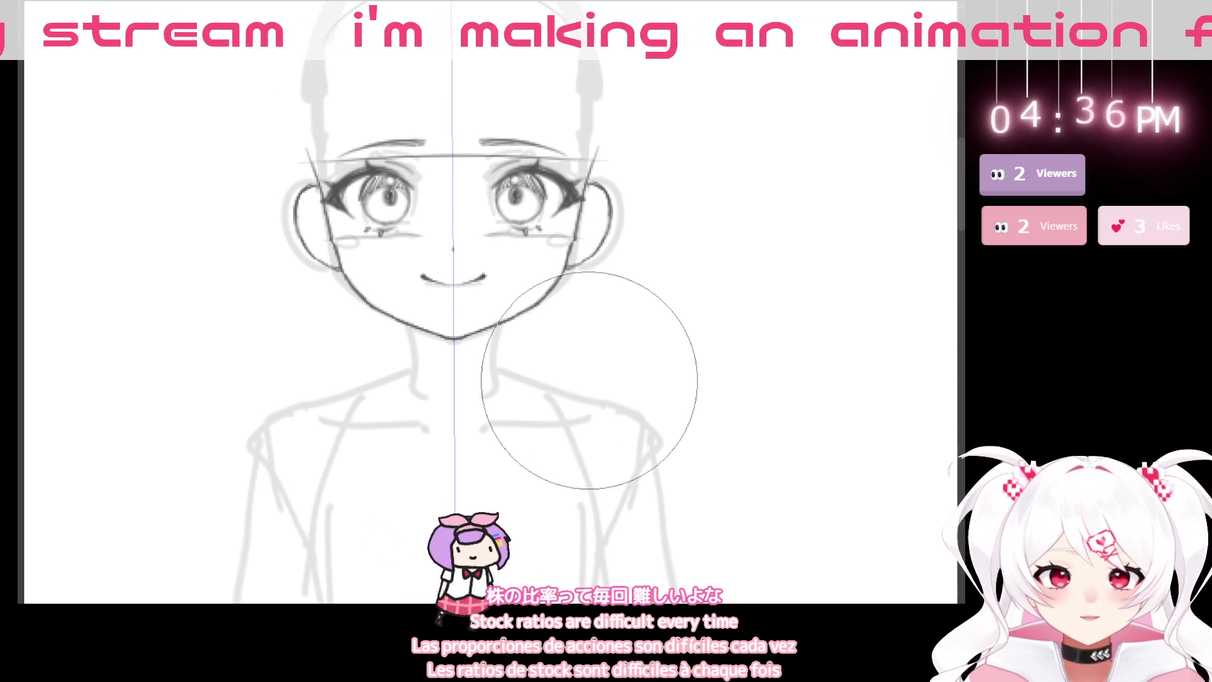
{"action": "scroll", "coordinate": [505, 411], "scroll_direction": "down", "scroll_amount": 3}
{"action": "mouse_move", "coordinate": [405, 447]}
{"action": "left_mouse_down"}
{"action": "mouse_move", "coordinate": [447, 495]}
{"action": "mouse_move", "coordinate": [458, 541]}
{"action": "mouse_move", "coordinate": [450, 339]}
{"action": "mouse_move", "coordinate": [459, 349]}
{"action": "mouse_move", "coordinate": [410, 492]}
{"action": "mouse_move", "coordinate": [414, 548]}
{"action": "mouse_move", "coordinate": [411, 445]}
{"action": "left_mouse_up"}
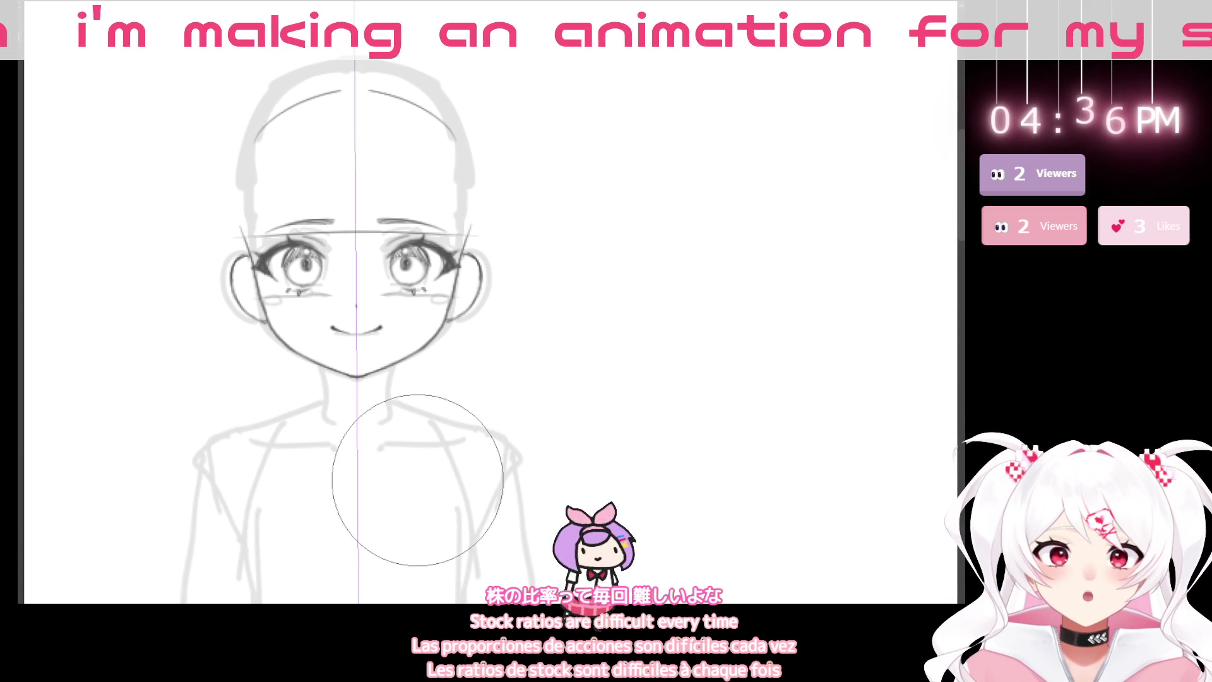
{"action": "key", "text": "bracketleft"}
{"action": "key", "text": "bracketleft"}
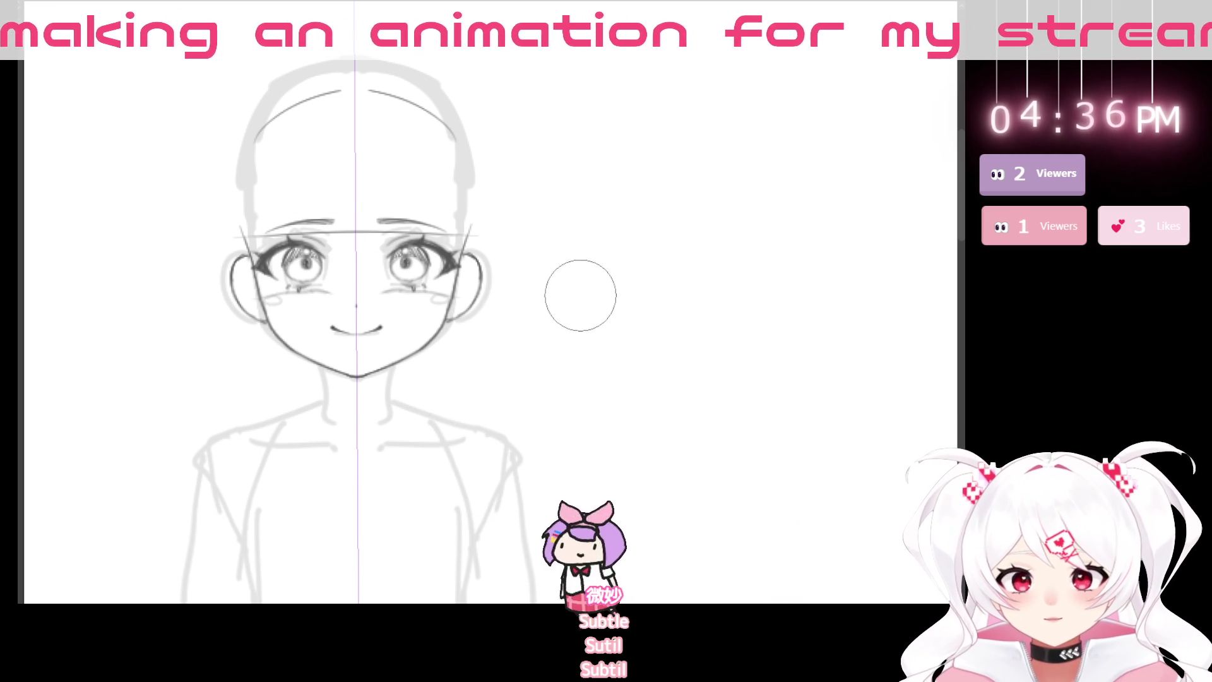
{"action": "mouse_move", "coordinate": [482, 331]}
{"action": "left_mouse_down"}
{"action": "mouse_move", "coordinate": [354, 528]}
{"action": "mouse_move", "coordinate": [423, 289]}
{"action": "left_mouse_up"}
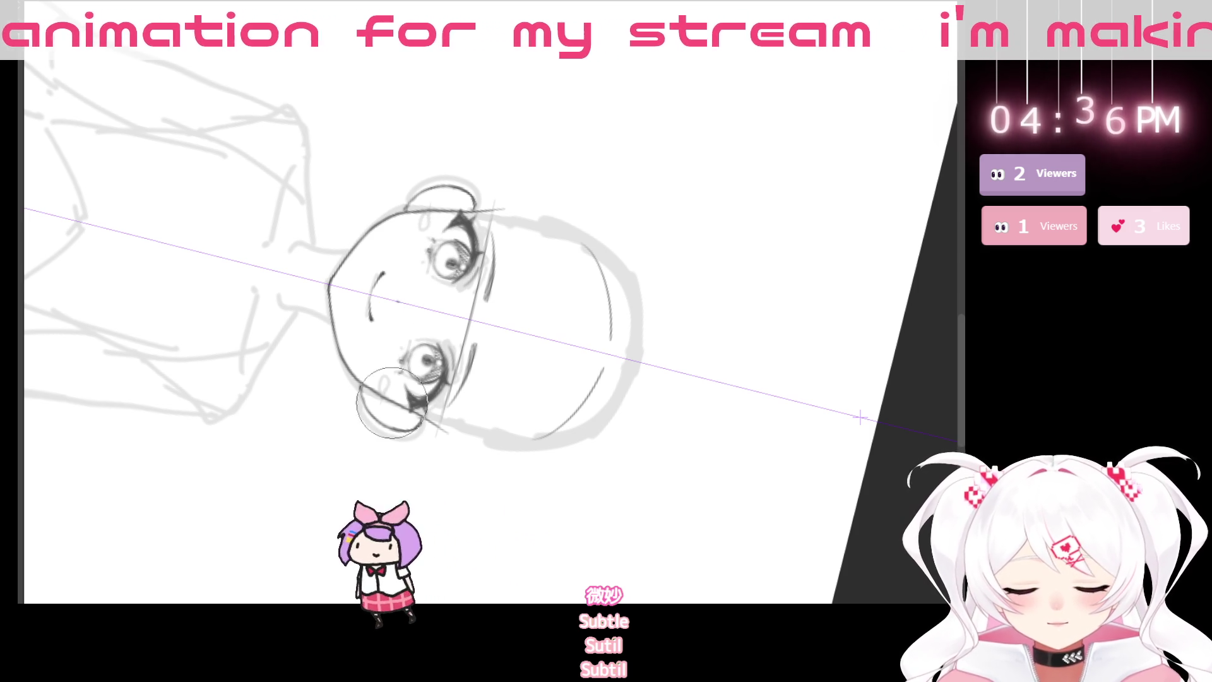
{"action": "mouse_move", "coordinate": [404, 341]}
{"action": "left_mouse_down"}
{"action": "mouse_move", "coordinate": [535, 509]}
{"action": "mouse_move", "coordinate": [693, 494]}
{"action": "mouse_move", "coordinate": [584, 360]}
{"action": "left_mouse_up"}
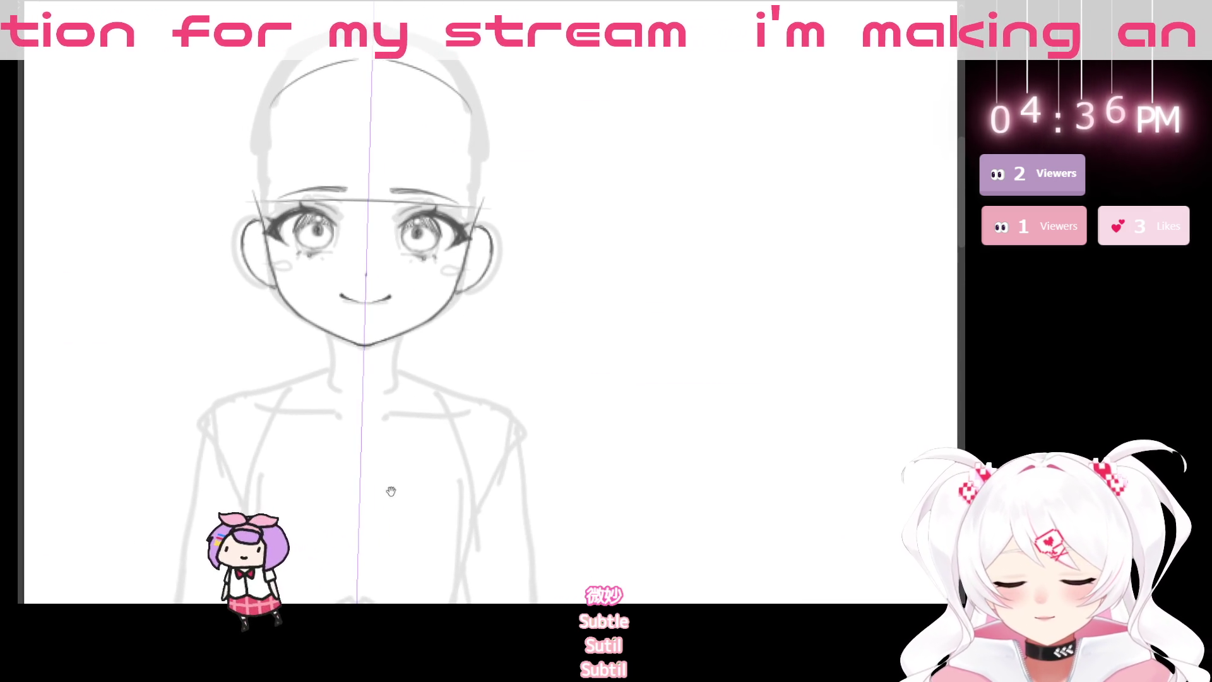
- Undo the dark hairline arcs, draw mirrored body curves, and lasso the lower face
{"action": "left_click_drag", "start_coordinate": [599, 484], "coordinate": [607, 504]}
{"action": "left_click_drag", "start_coordinate": [353, 531], "coordinate": [337, 540]}
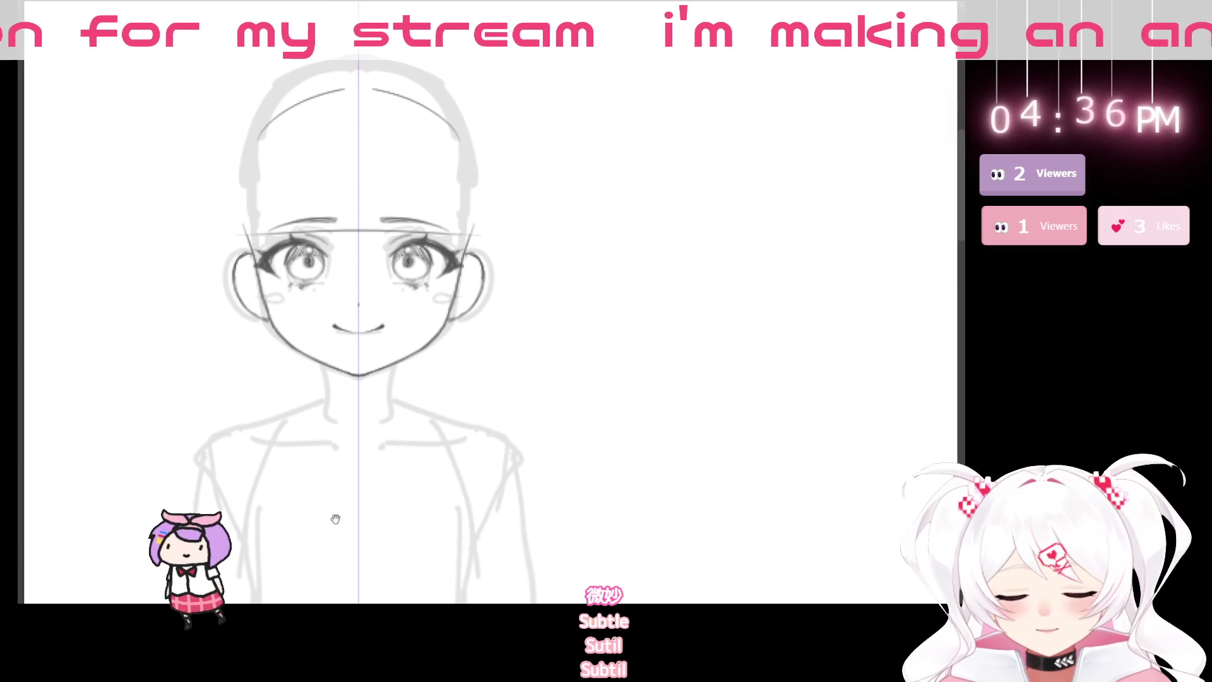
{"action": "key", "text": "ctrl+z"}
{"action": "key", "text": "ctrl+z"}
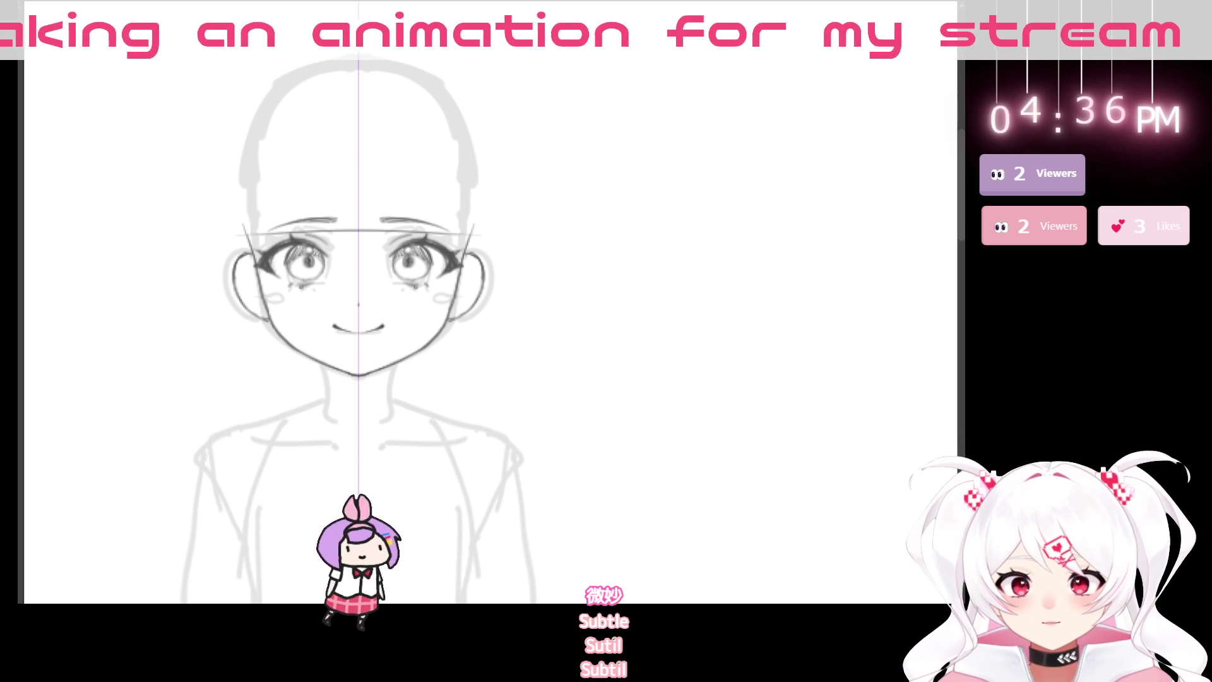
{"action": "left_click_drag", "start_coordinate": [621, 444], "coordinate": [562, 479]}
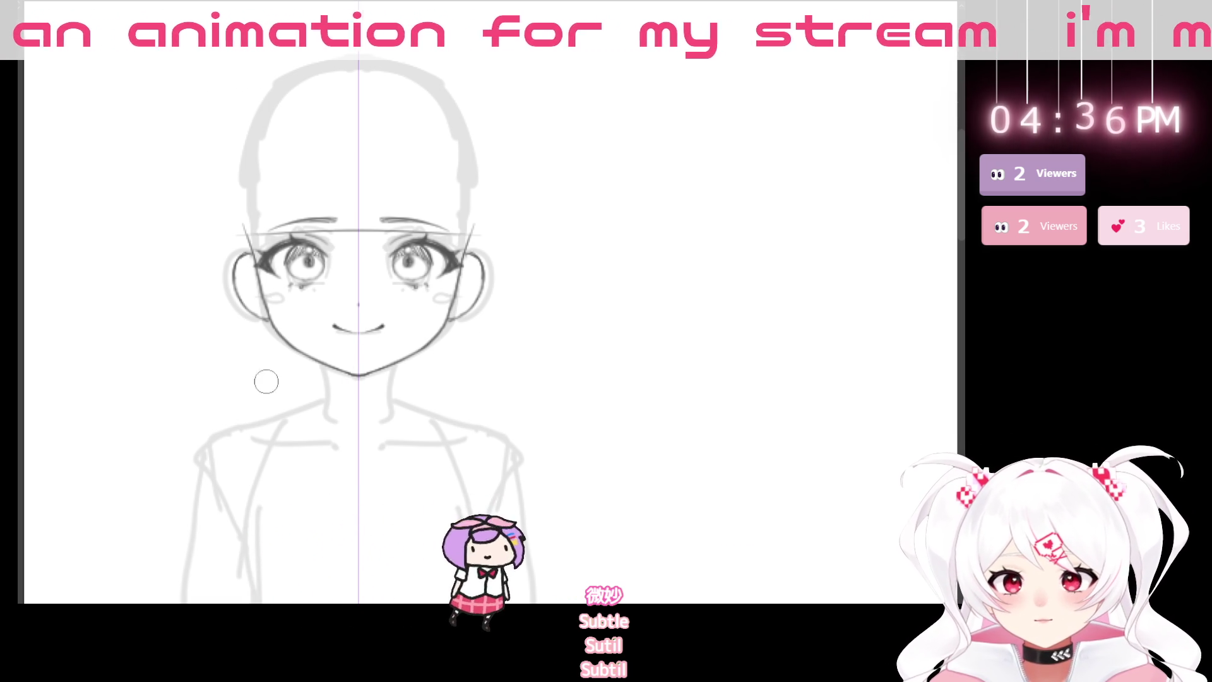
{"action": "mouse_move", "coordinate": [219, 311]}
{"action": "left_mouse_down"}
{"action": "mouse_move", "coordinate": [442, 292]}
{"action": "mouse_move", "coordinate": [427, 406]}
{"action": "mouse_move", "coordinate": [358, 448]}
{"action": "left_mouse_up"}
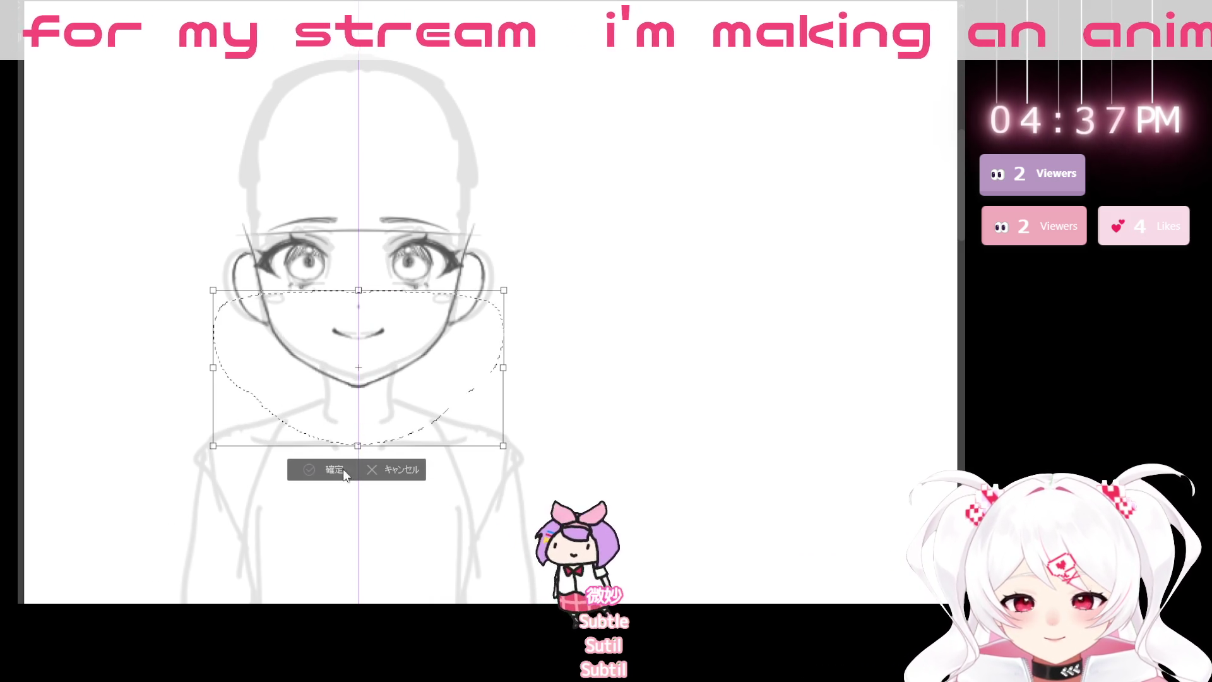
- Confirm the lower-face stretch, then transform the mouth slightly lower and deselect
{"action": "left_click", "coordinate": [312, 474]}
{"action": "key", "text": "ctrl+d"}
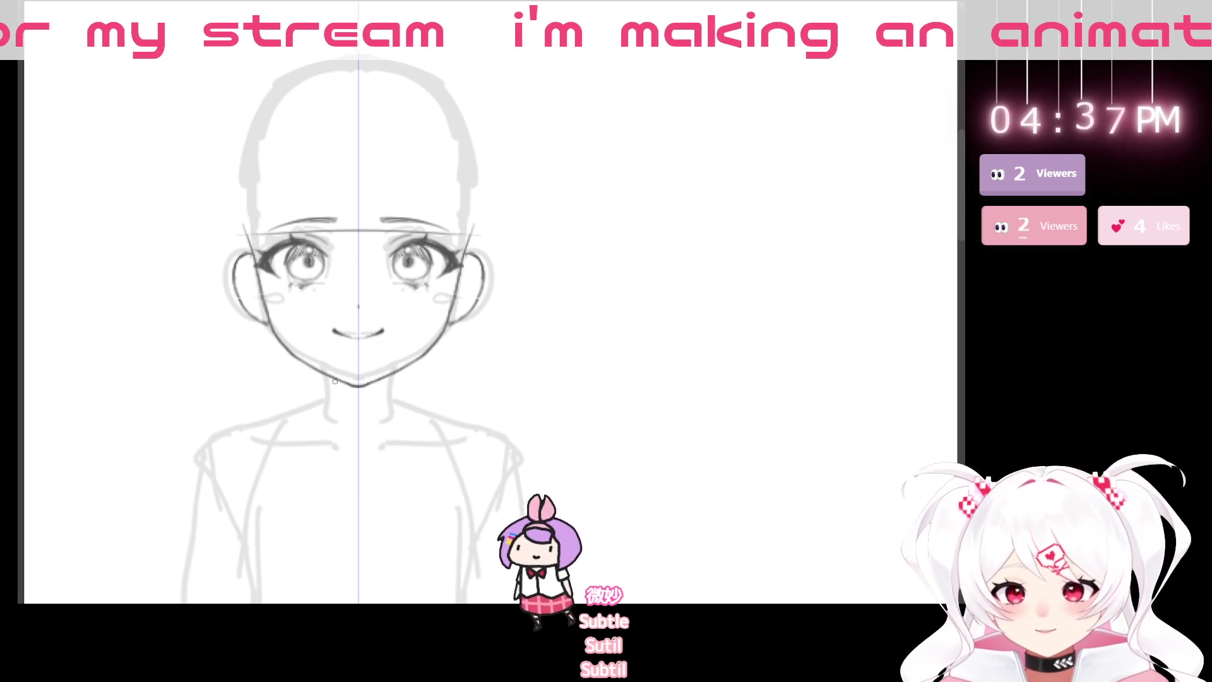
{"action": "mouse_move", "coordinate": [340, 351]}
{"action": "left_mouse_down"}
{"action": "mouse_move", "coordinate": [404, 341]}
{"action": "mouse_move", "coordinate": [375, 355]}
{"action": "left_mouse_up"}
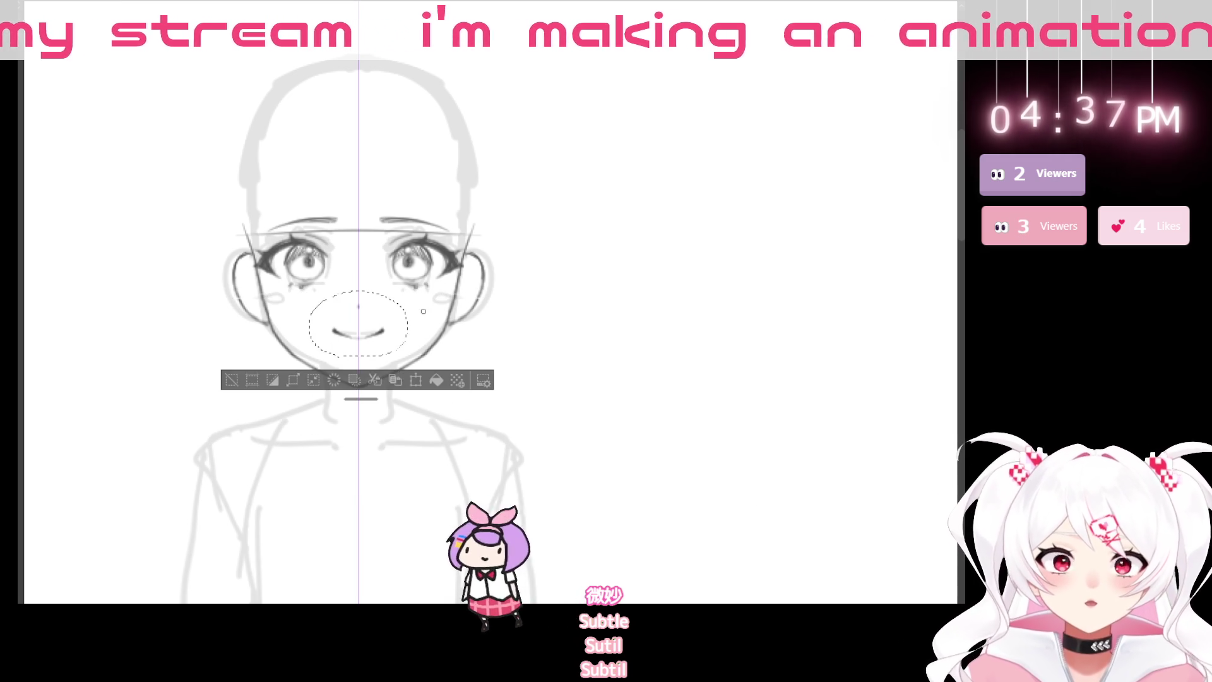
{"action": "key", "text": "ctrl+t"}
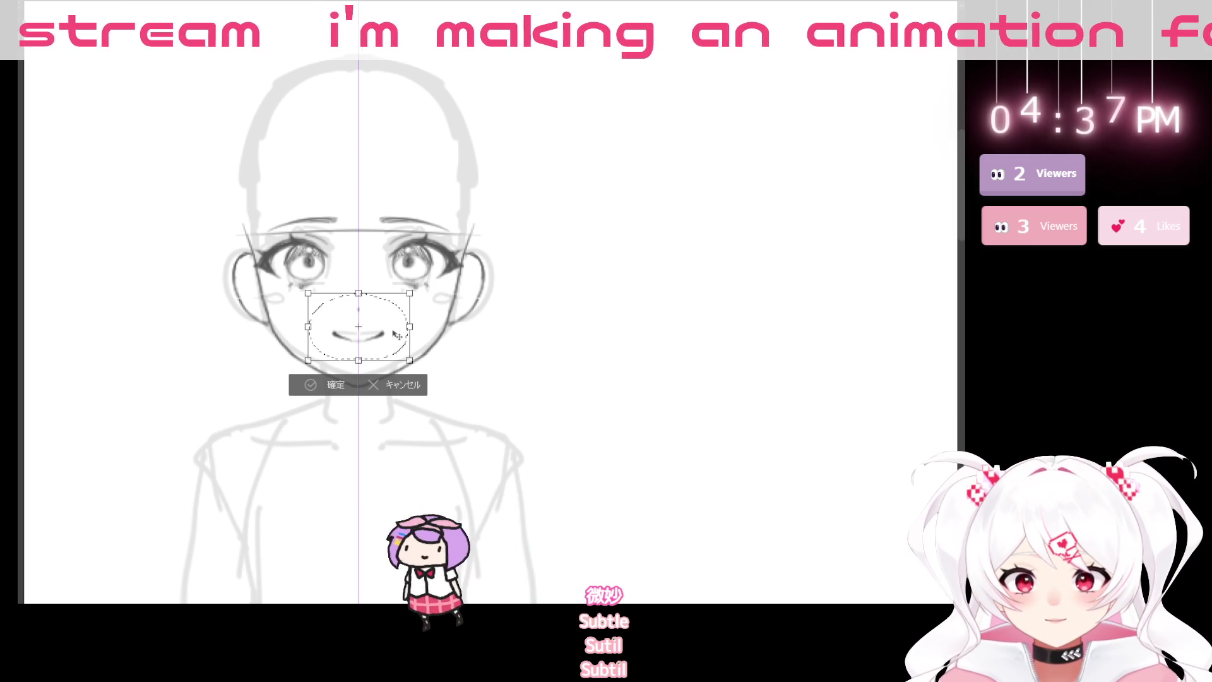
{"action": "key", "text": "Return"}
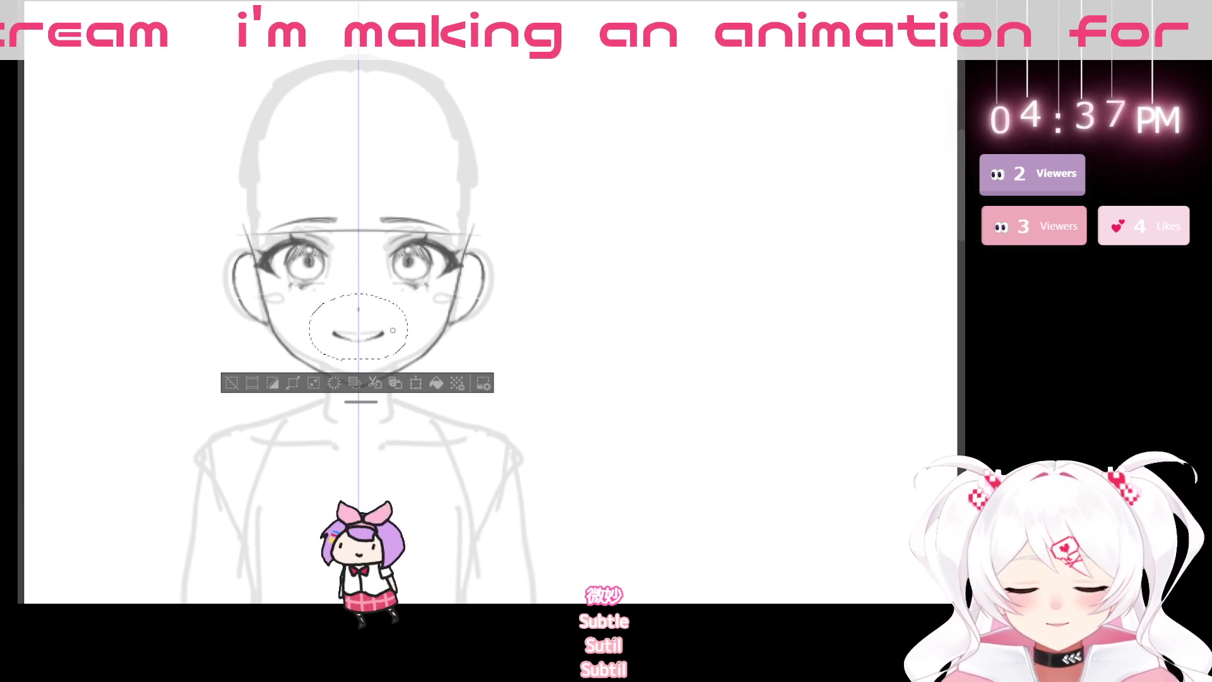
{"action": "left_click", "coordinate": [232, 383]}
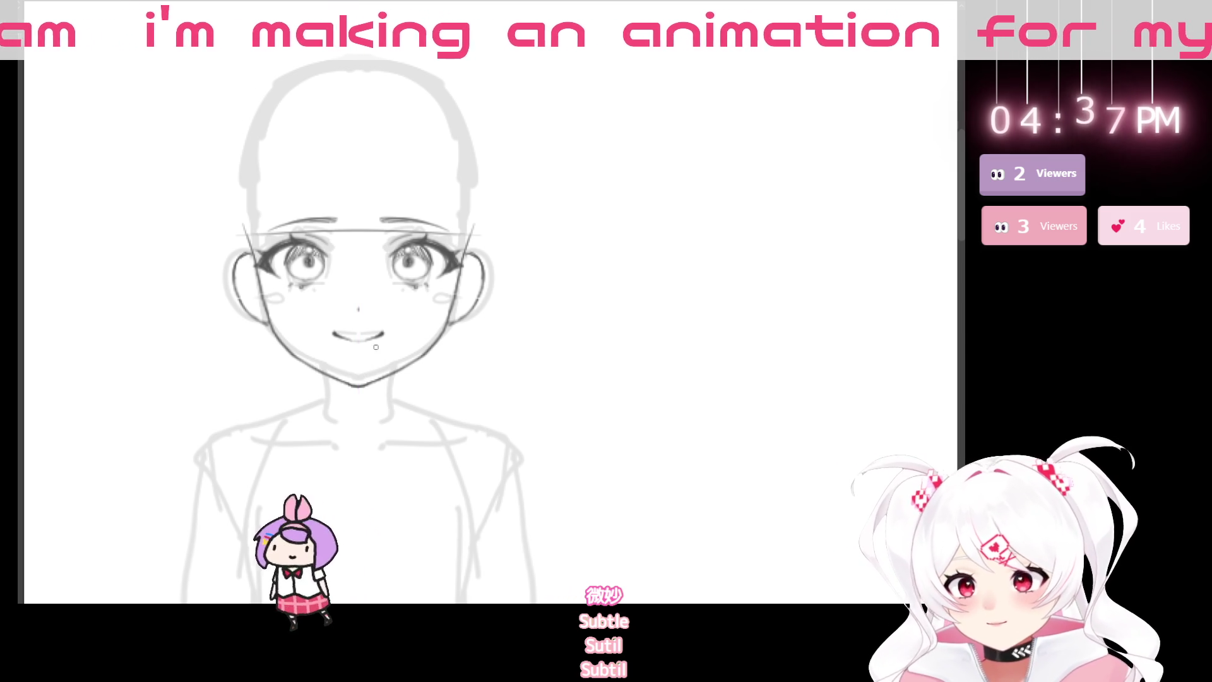
{"action": "key", "text": "e"}
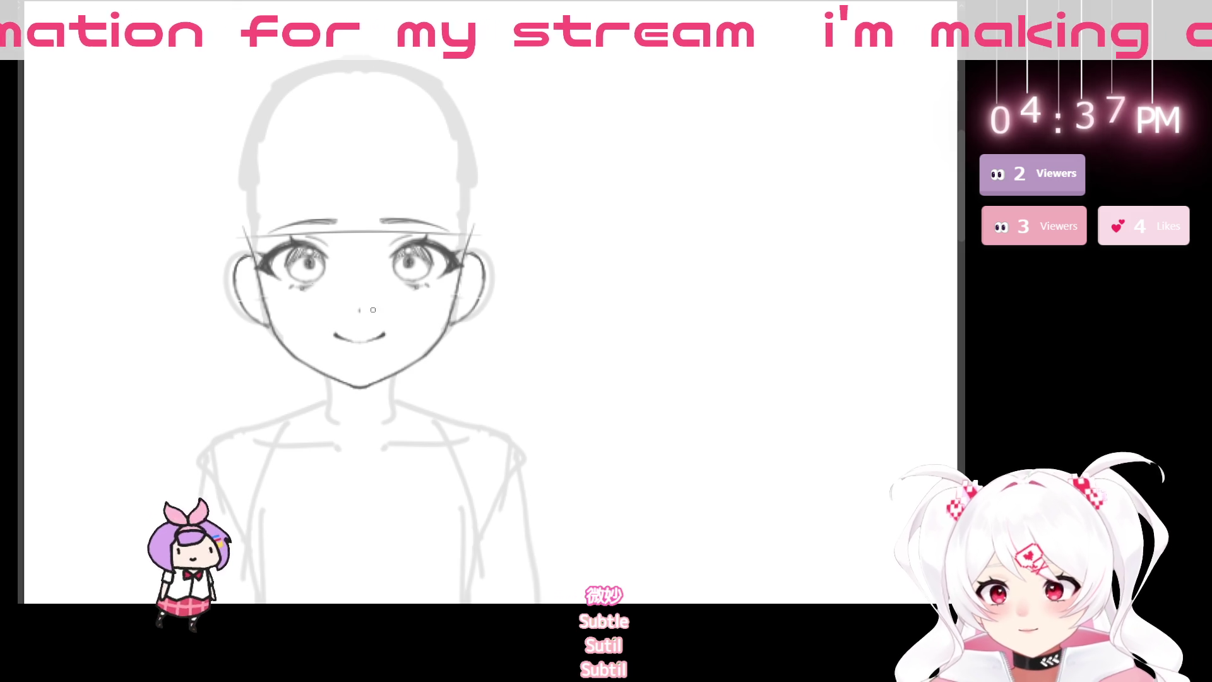
- Show the vertical centre guide and shrink the brush to a tiny size
{"action": "key", "text": "ctrl+1"}
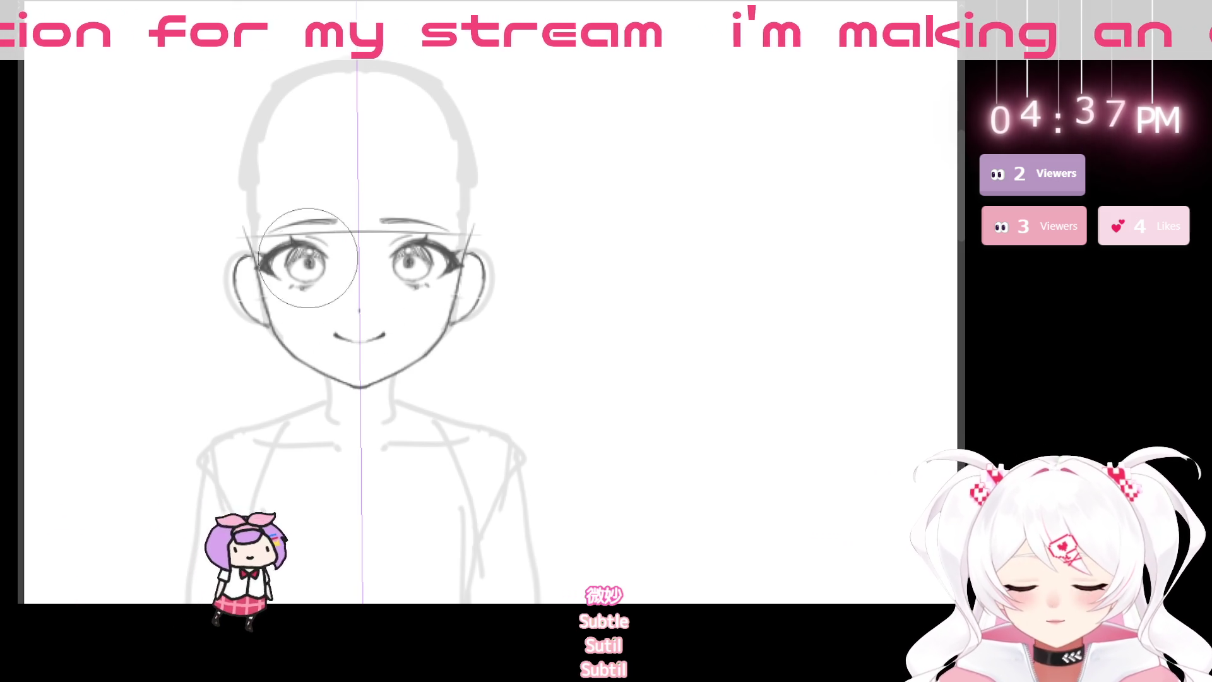
{"action": "key", "text": "bracketleft"}
{"action": "key", "text": "bracketleft"}
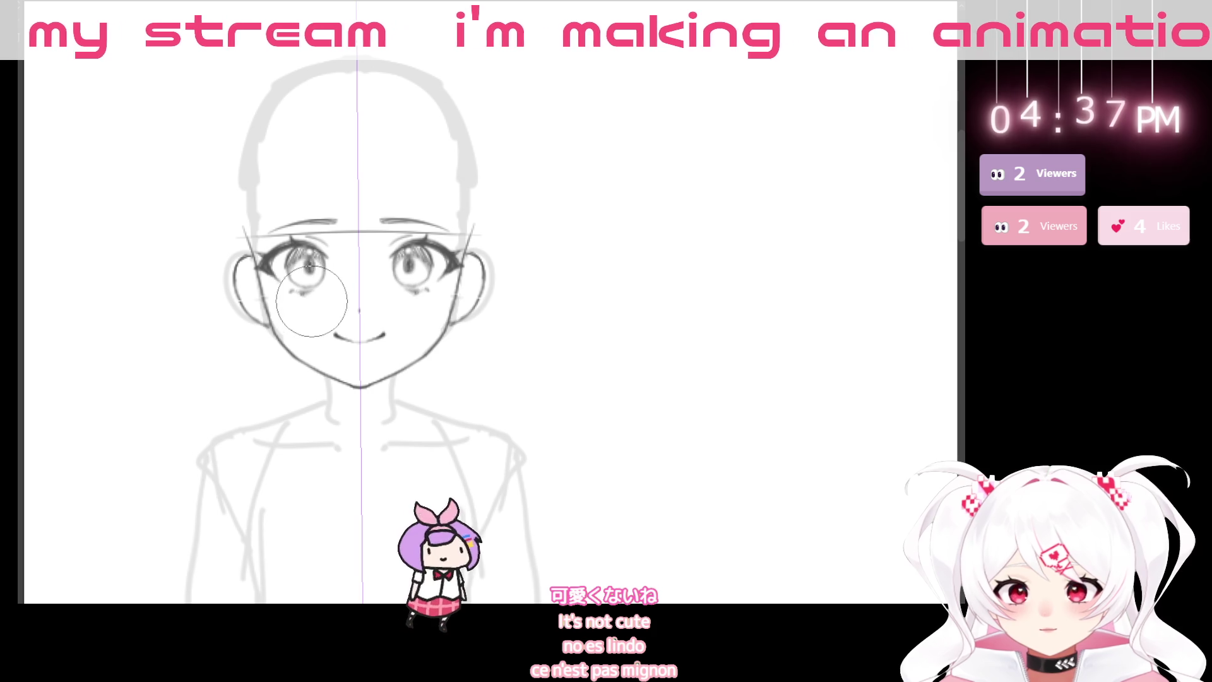
{"action": "key", "text": "p"}
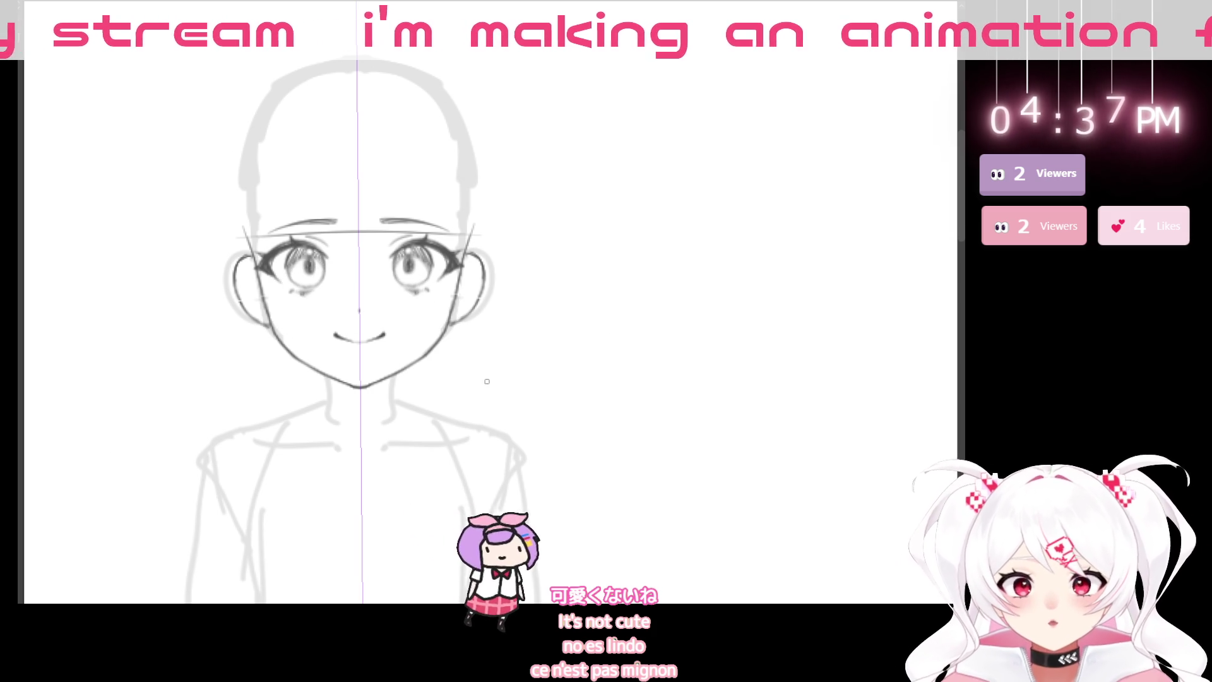
- Pan and zoom in on the face, then rotate the tilted canvas back upright
{"action": "left_click_drag", "start_coordinate": [428, 449], "coordinate": [441, 388]}
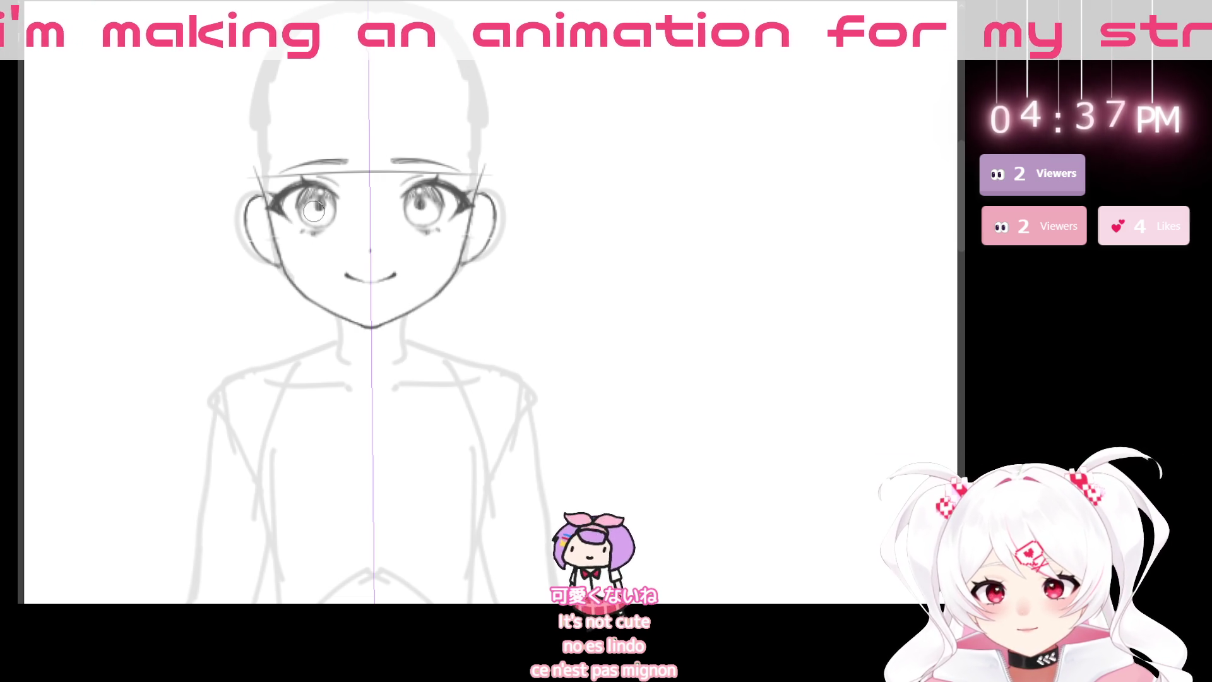
{"action": "mouse_move", "coordinate": [448, 396]}
{"action": "left_mouse_down"}
{"action": "mouse_move", "coordinate": [436, 555]}
{"action": "mouse_move", "coordinate": [433, 480]}
{"action": "mouse_move", "coordinate": [452, 398]}
{"action": "mouse_move", "coordinate": [474, 452]}
{"action": "mouse_move", "coordinate": [461, 468]}
{"action": "mouse_move", "coordinate": [505, 441]}
{"action": "mouse_move", "coordinate": [536, 354]}
{"action": "mouse_move", "coordinate": [399, 241]}
{"action": "left_mouse_up"}
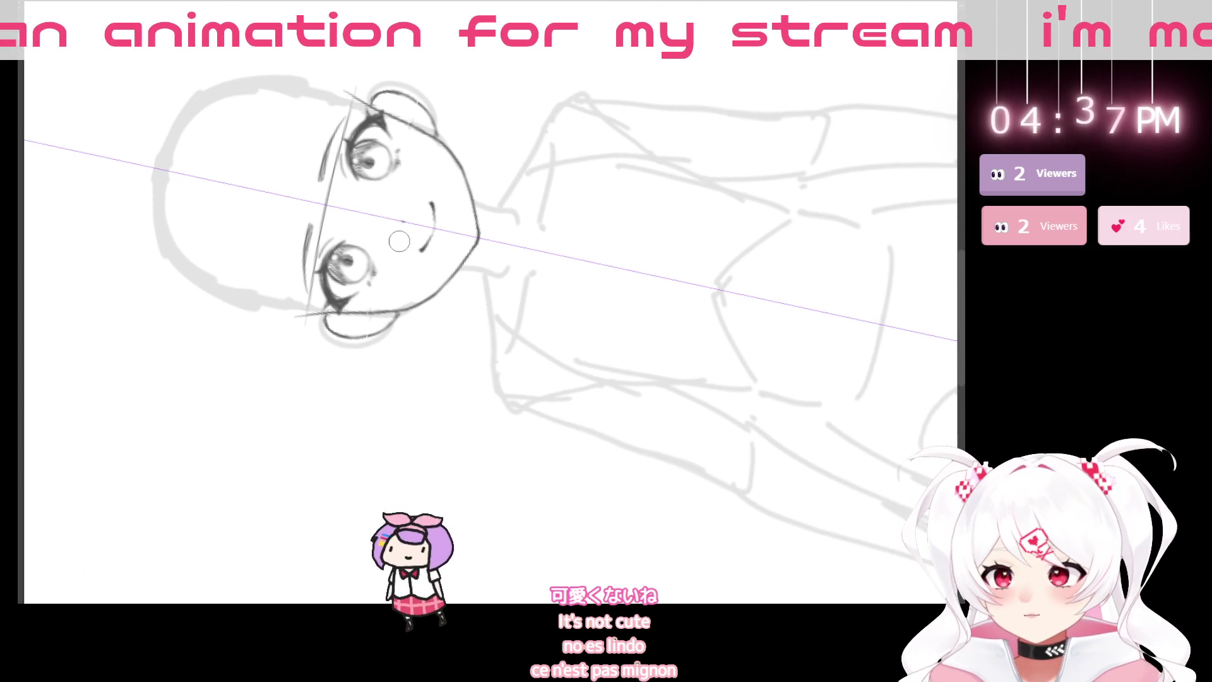
{"action": "left_click", "coordinate": [369, 243]}
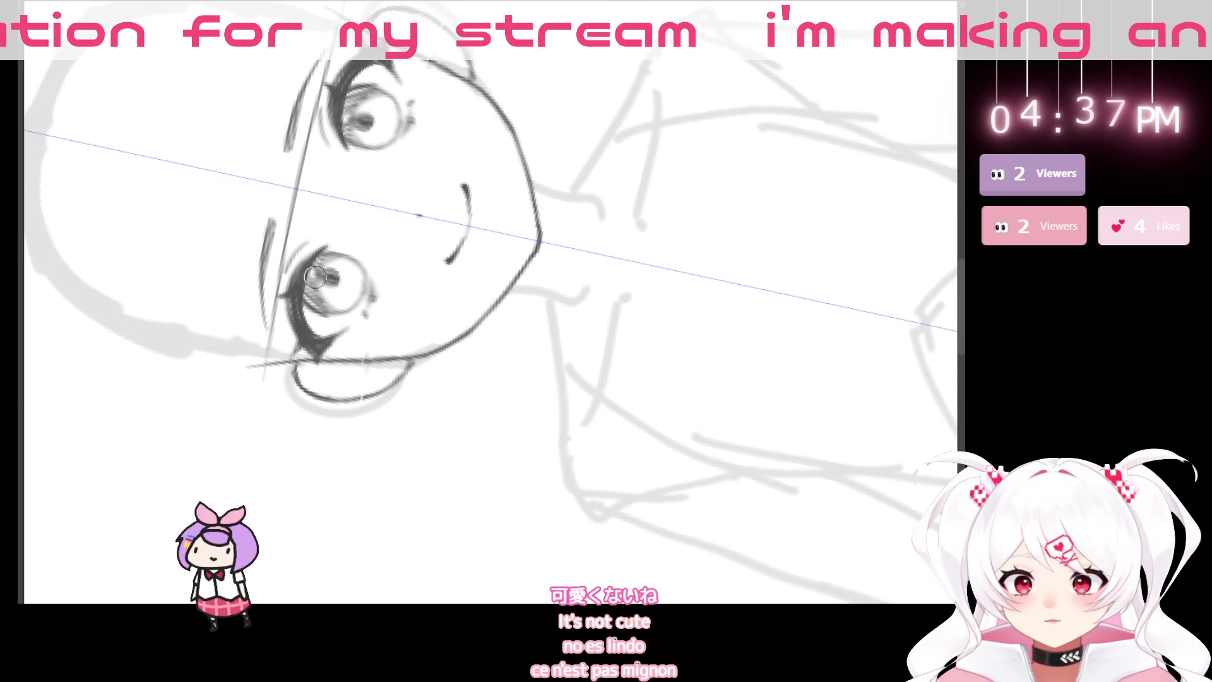
{"action": "mouse_move", "coordinate": [623, 268]}
{"action": "left_mouse_down"}
{"action": "mouse_move", "coordinate": [555, 476]}
{"action": "mouse_move", "coordinate": [644, 319]}
{"action": "mouse_move", "coordinate": [465, 284]}
{"action": "left_mouse_up"}
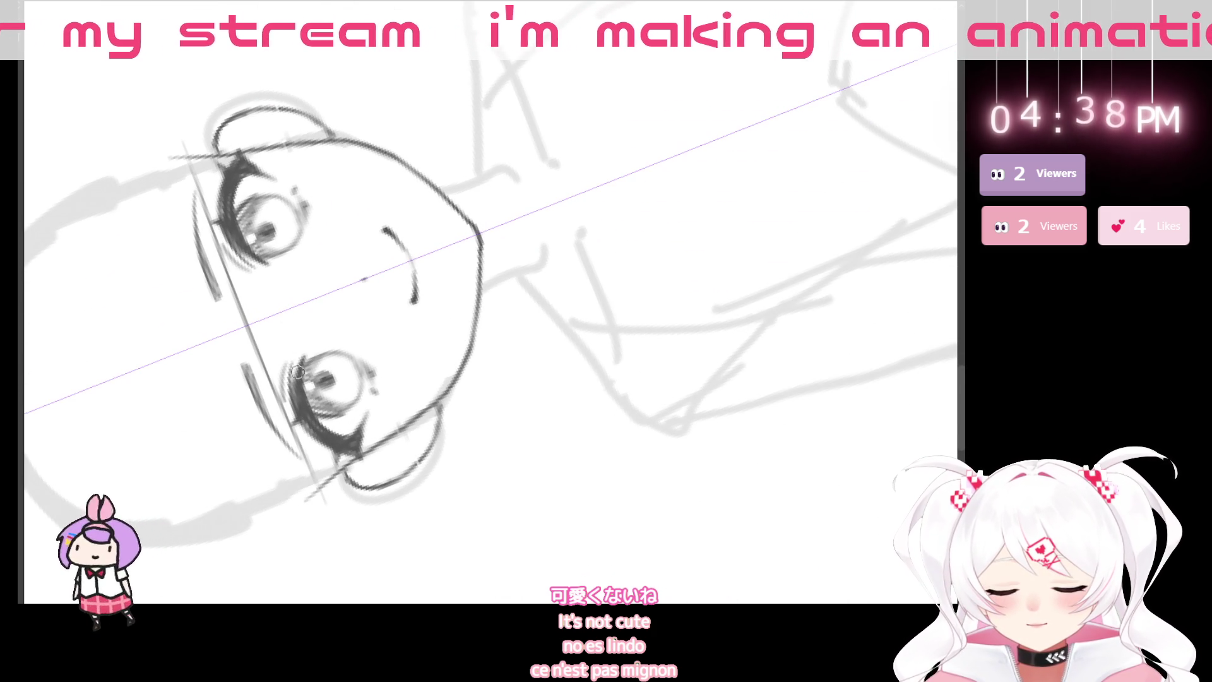
{"action": "mouse_move", "coordinate": [523, 304]}
{"action": "left_mouse_down"}
{"action": "mouse_move", "coordinate": [585, 473]}
{"action": "mouse_move", "coordinate": [492, 530]}
{"action": "mouse_move", "coordinate": [514, 528]}
{"action": "left_mouse_up"}
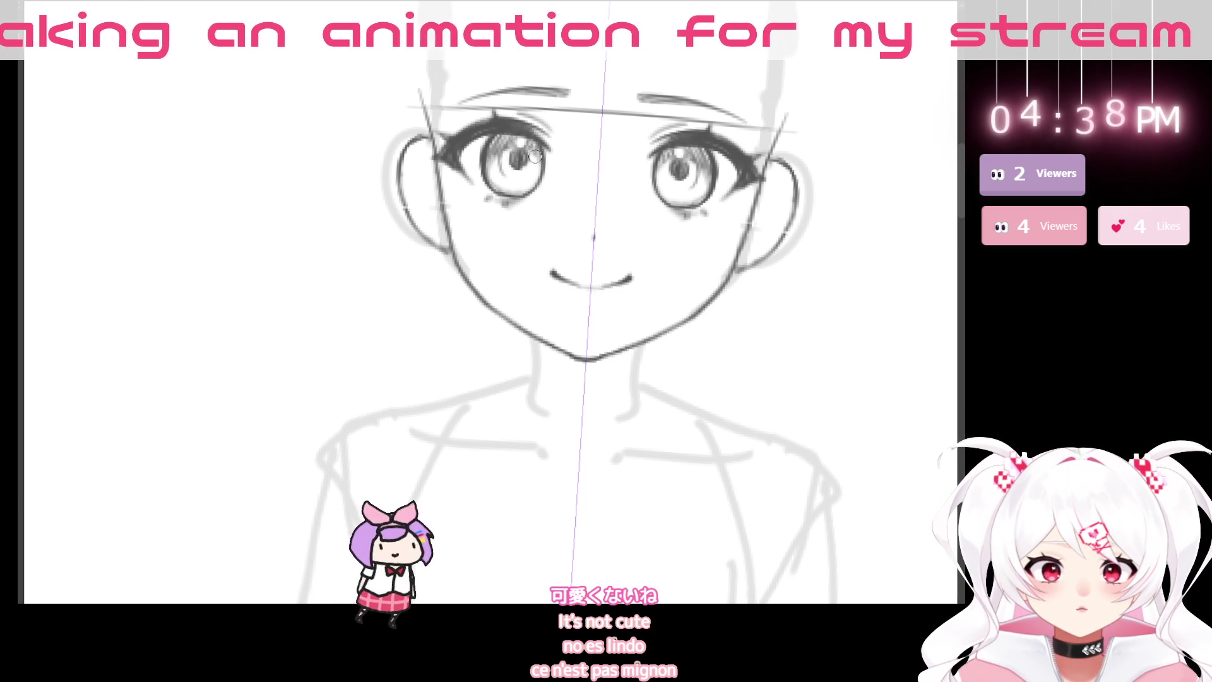
- Centre the whole sketch in view and reset the canvas rotation to upright
{"action": "scroll", "coordinate": [631, 348], "scroll_direction": "down", "scroll_amount": 3}
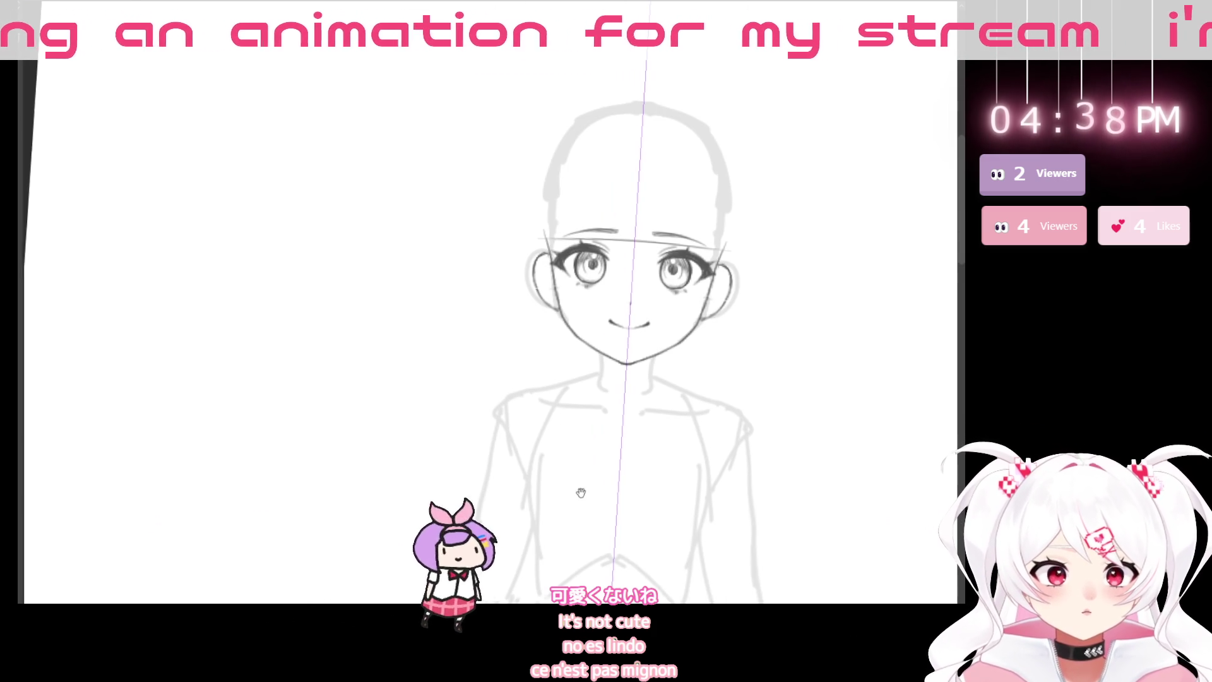
{"action": "left_click_drag", "start_coordinate": [588, 492], "coordinate": [354, 425]}
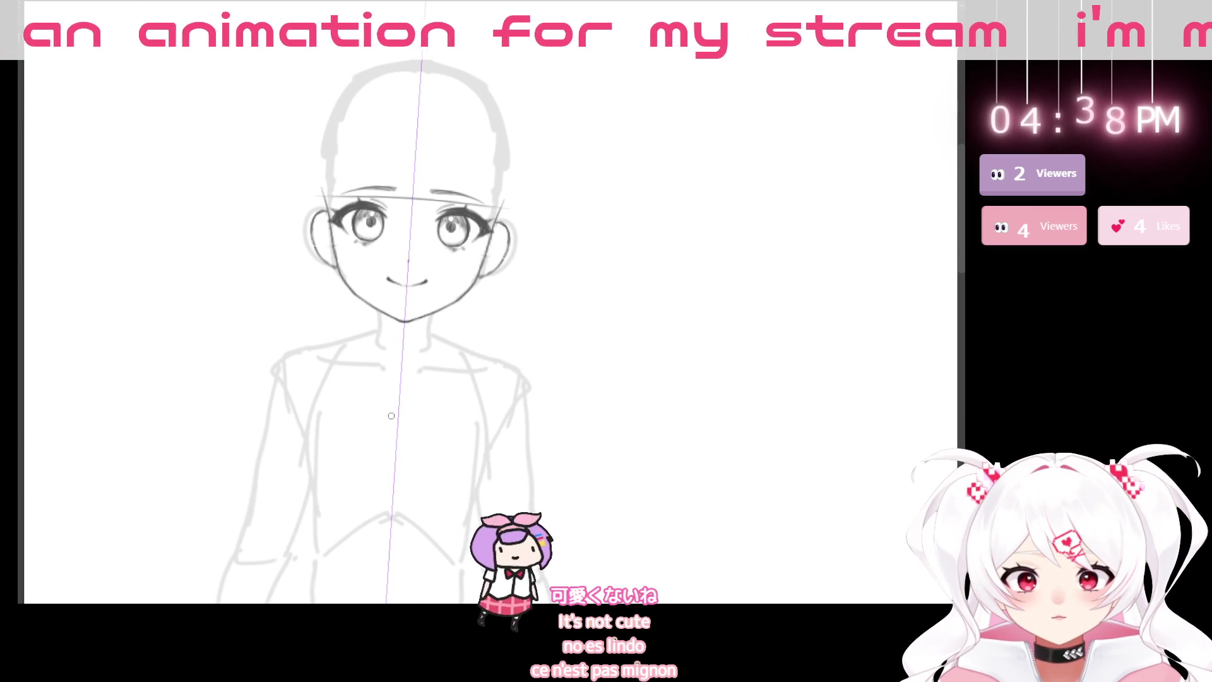
{"action": "scroll", "coordinate": [404, 213], "scroll_direction": "up", "scroll_amount": 3}
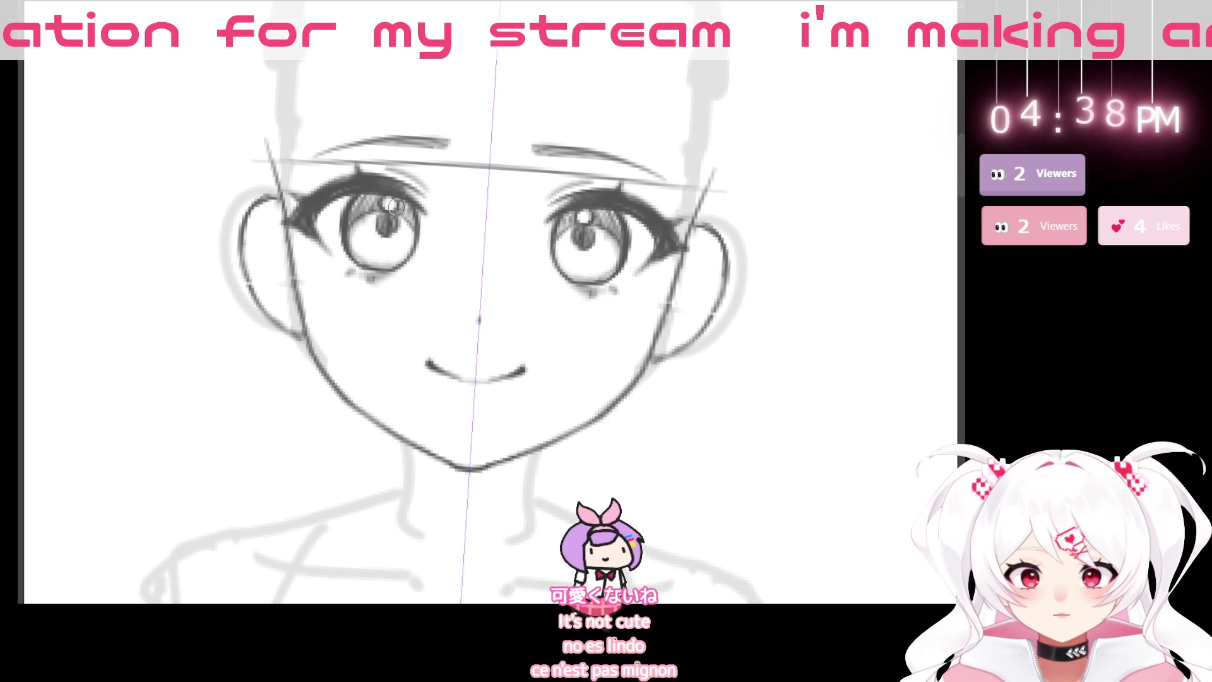
{"action": "scroll", "coordinate": [668, 375], "scroll_direction": "down", "scroll_amount": 3}
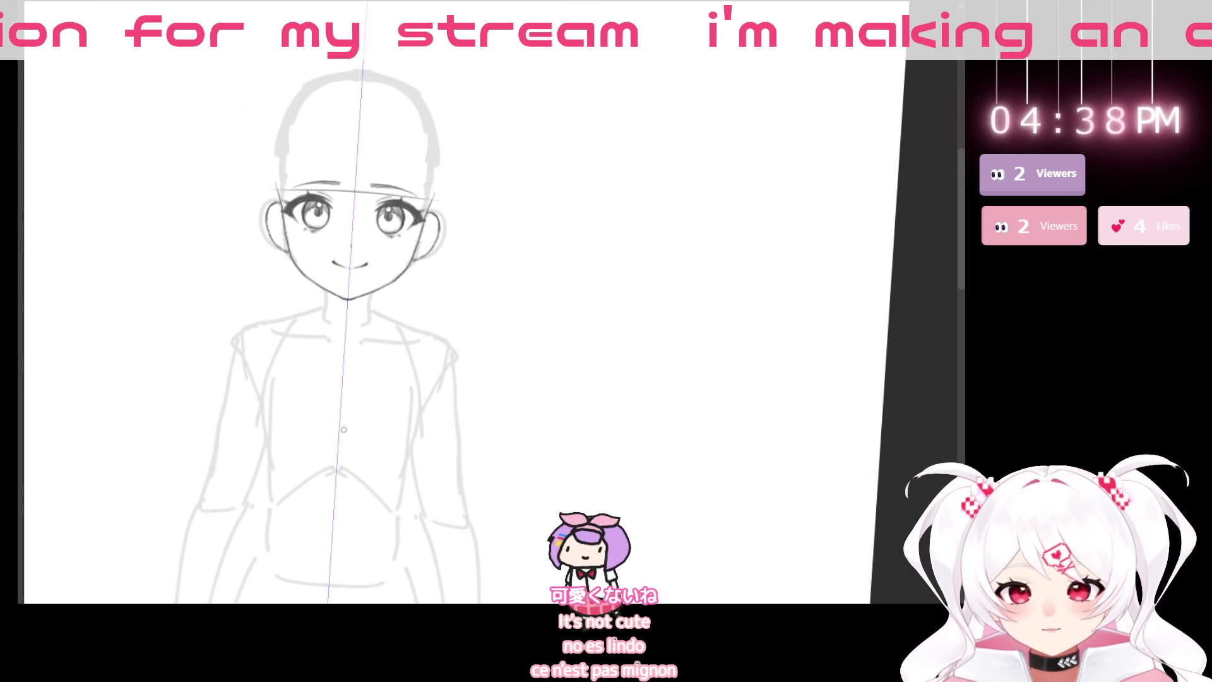
{"action": "key", "text": "Delete"}
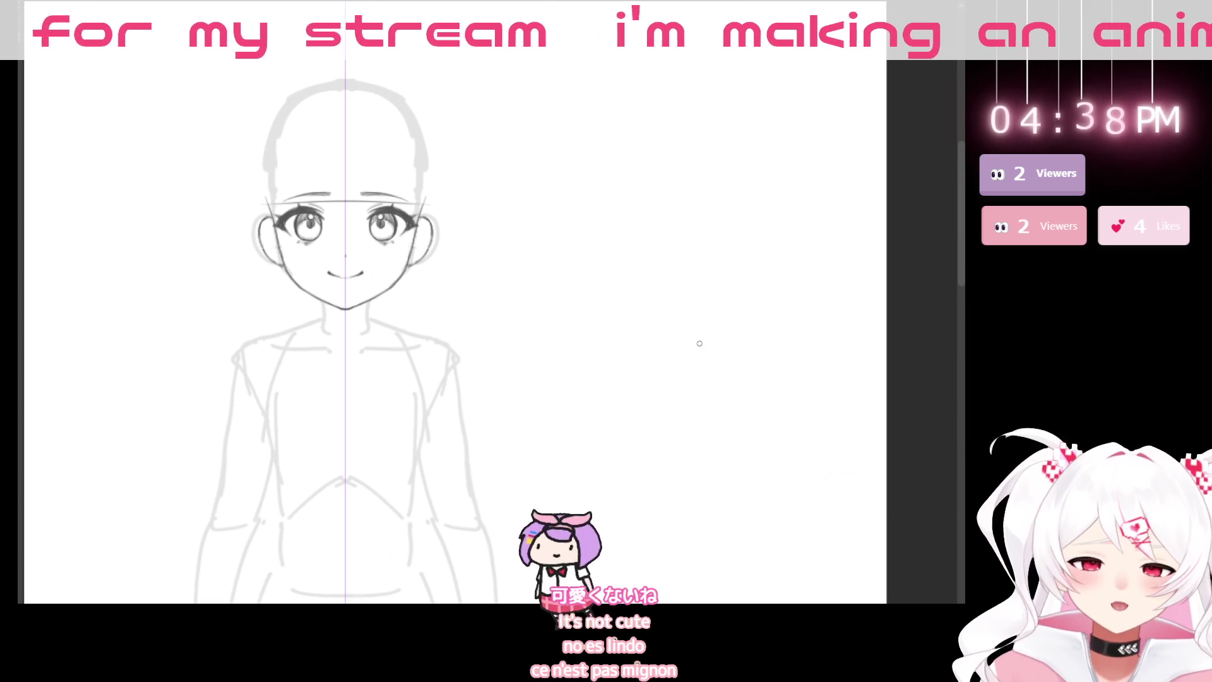
{"action": "scroll", "coordinate": [371, 121], "scroll_direction": "up", "scroll_amount": 2}
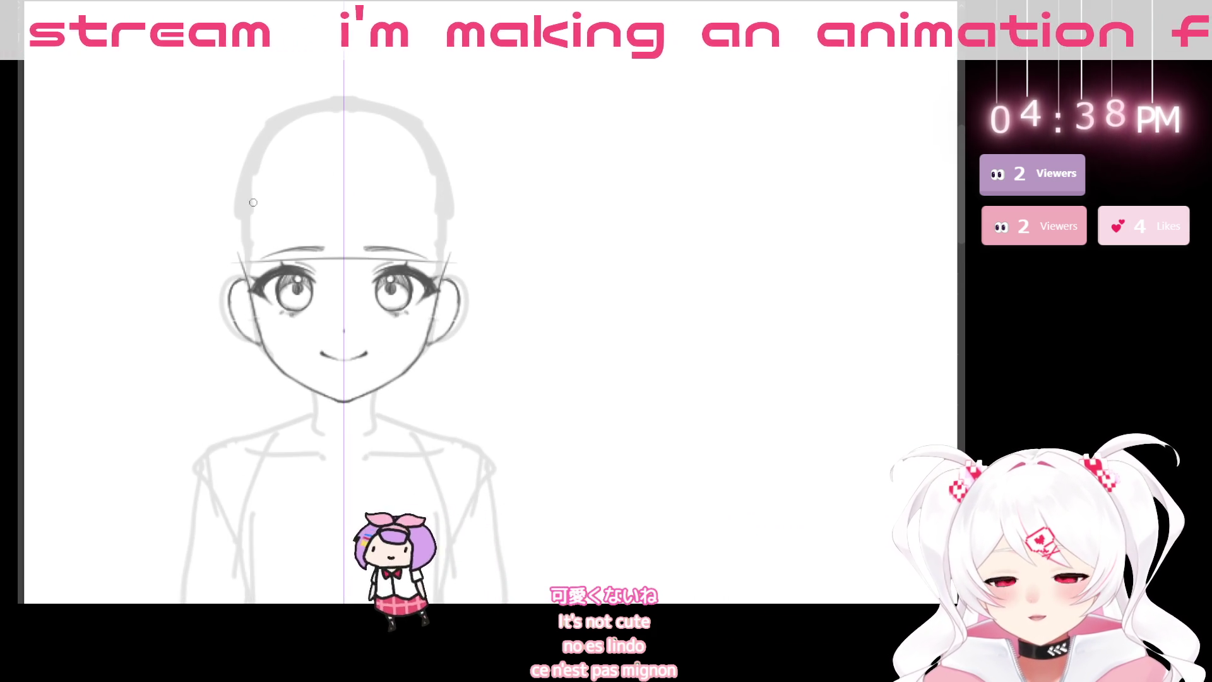
- Draw the mirrored head outline from temple to crown, redoing one misplaced stroke
{"action": "mouse_move", "coordinate": [232, 235]}
{"action": "left_mouse_down"}
{"action": "mouse_move", "coordinate": [247, 277]}
{"action": "mouse_move", "coordinate": [232, 233]}
{"action": "mouse_move", "coordinate": [239, 182]}
{"action": "mouse_move", "coordinate": [297, 132]}
{"action": "mouse_move", "coordinate": [336, 125]}
{"action": "left_mouse_up"}
{"action": "key", "text": "ctrl+z"}
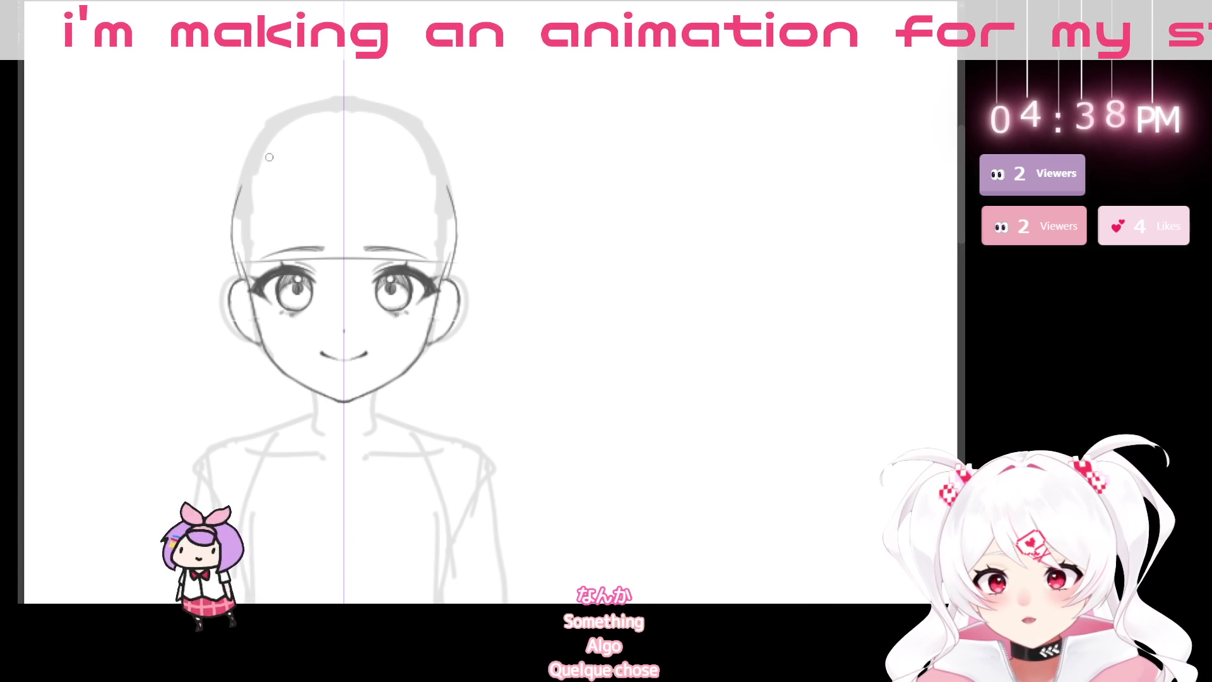
{"action": "left_click_drag", "start_coordinate": [240, 198], "coordinate": [308, 124]}
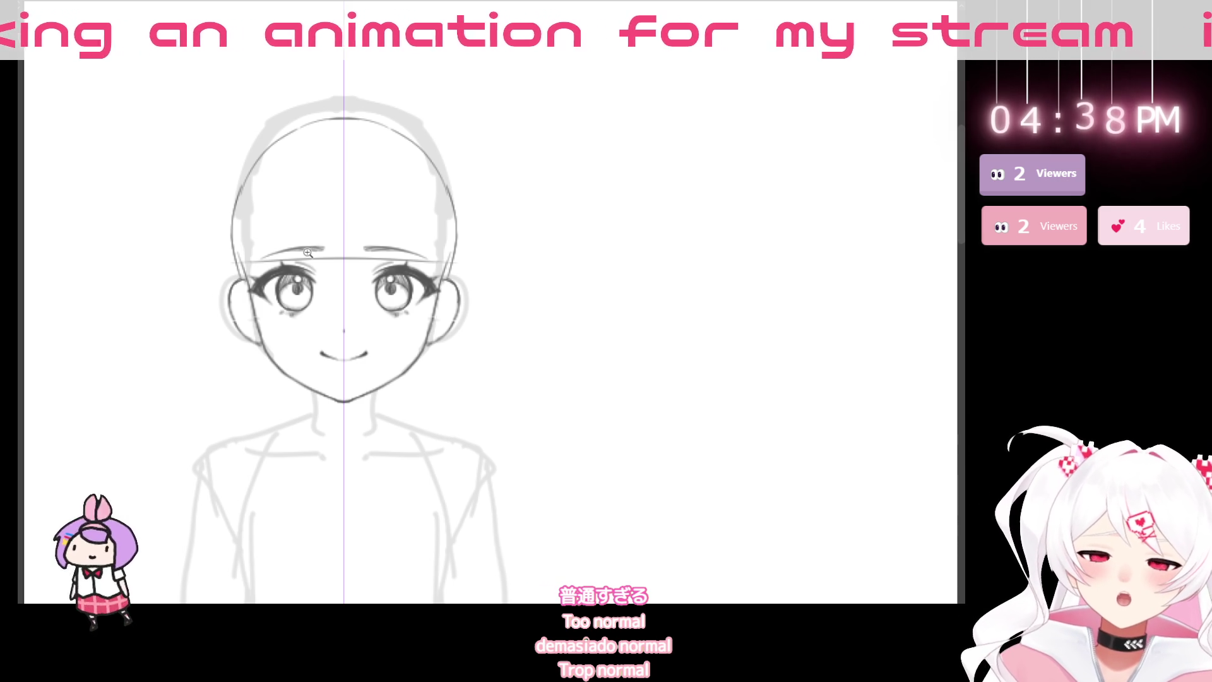
{"action": "scroll", "coordinate": [307, 256], "scroll_direction": "up", "scroll_amount": 5}
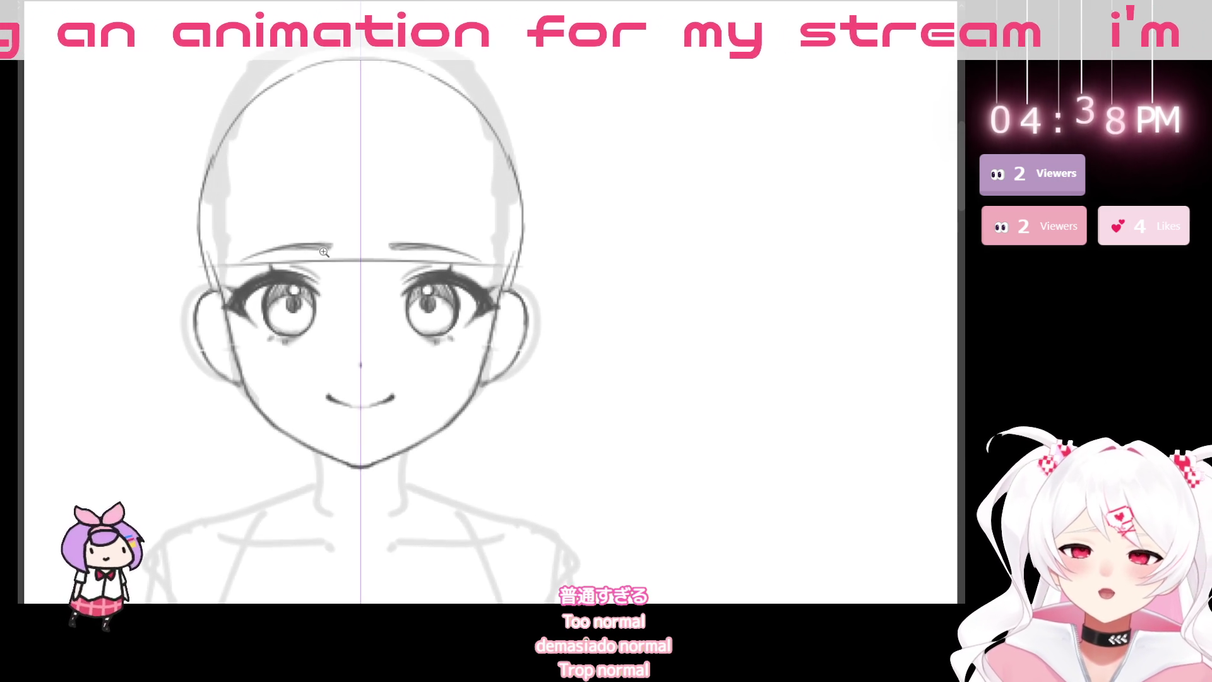
{"action": "left_click_drag", "start_coordinate": [397, 304], "coordinate": [476, 326]}
- Draw long vertical bang strands on the forehead, then erase the eyebrow lines beneath them
{"action": "scroll", "coordinate": [458, 170], "scroll_direction": "up", "scroll_amount": 2}
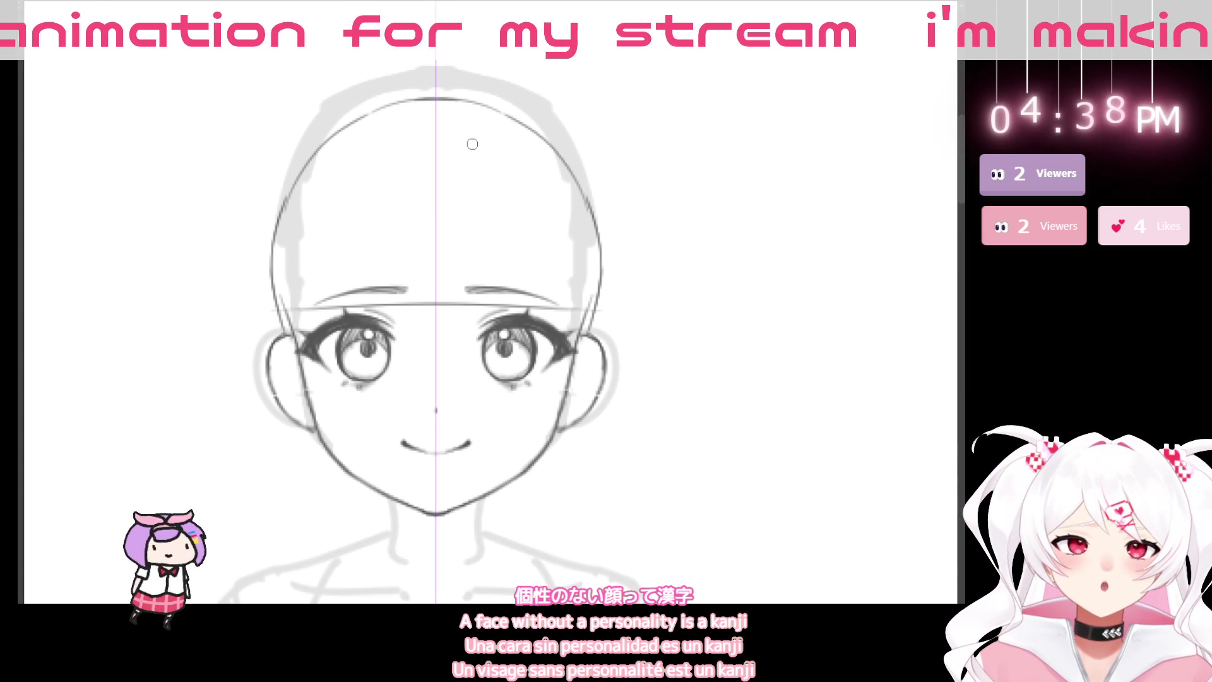
{"action": "left_click_drag", "start_coordinate": [382, 132], "coordinate": [367, 293]}
{"action": "left_click_drag", "start_coordinate": [385, 133], "coordinate": [386, 310]}
{"action": "left_click_drag", "start_coordinate": [424, 140], "coordinate": [417, 291]}
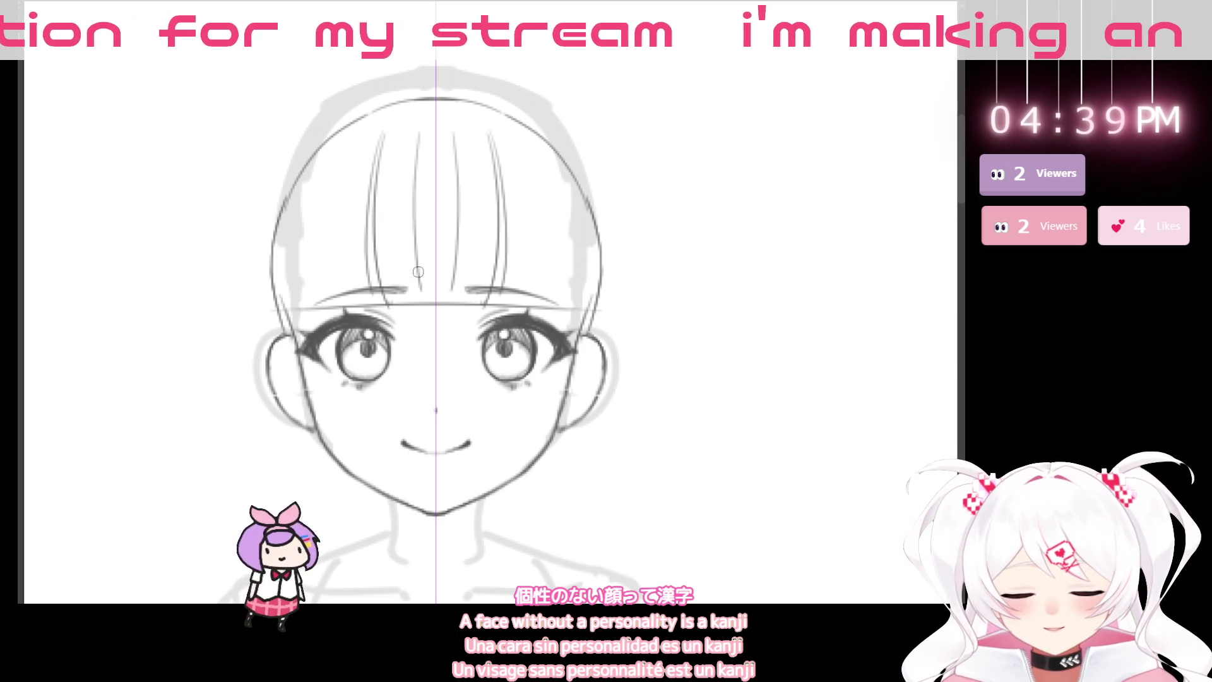
{"action": "key", "text": "e"}
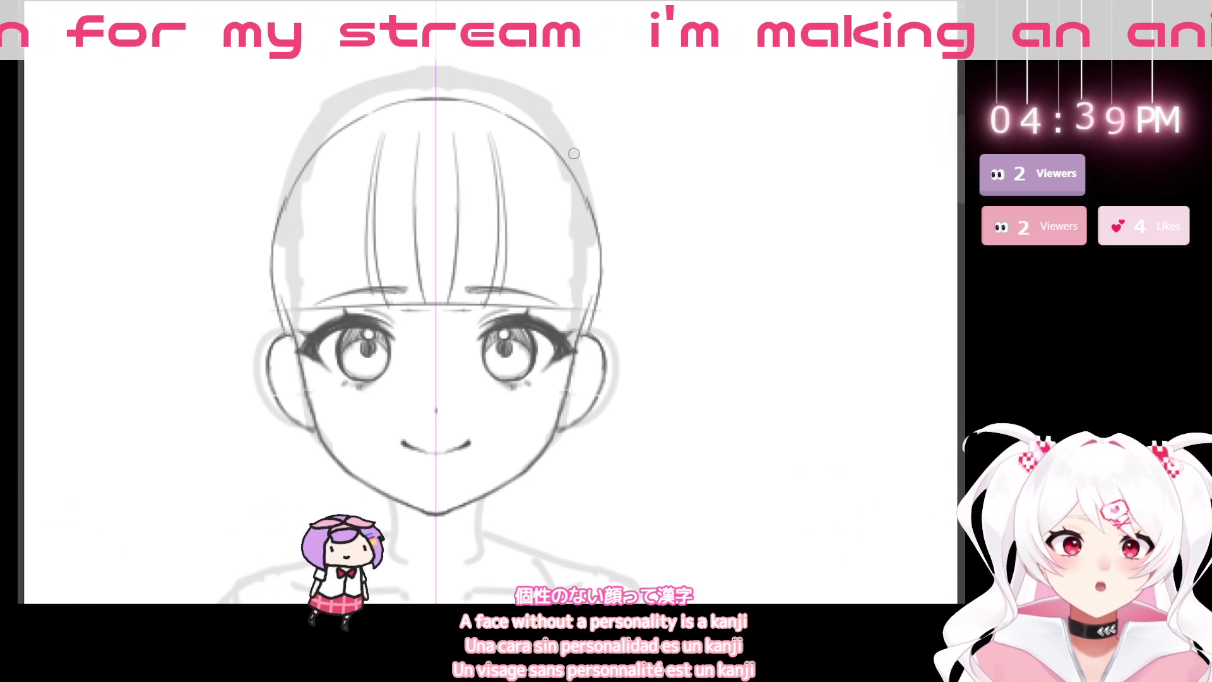
{"action": "left_click_drag", "start_coordinate": [302, 298], "coordinate": [412, 291]}
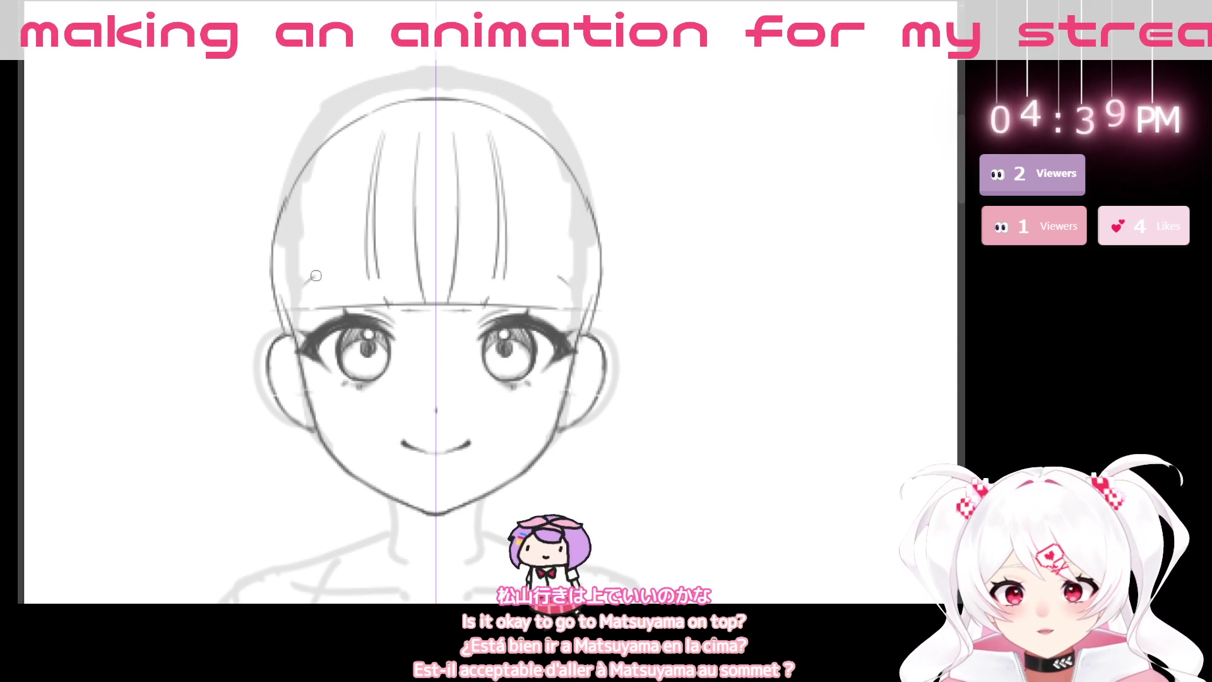
- Extend the left bang strand down to the brow
{"action": "mouse_move", "coordinate": [319, 274]}
{"action": "left_mouse_down"}
{"action": "mouse_move", "coordinate": [309, 249]}
{"action": "mouse_move", "coordinate": [386, 238]}
{"action": "left_mouse_up"}
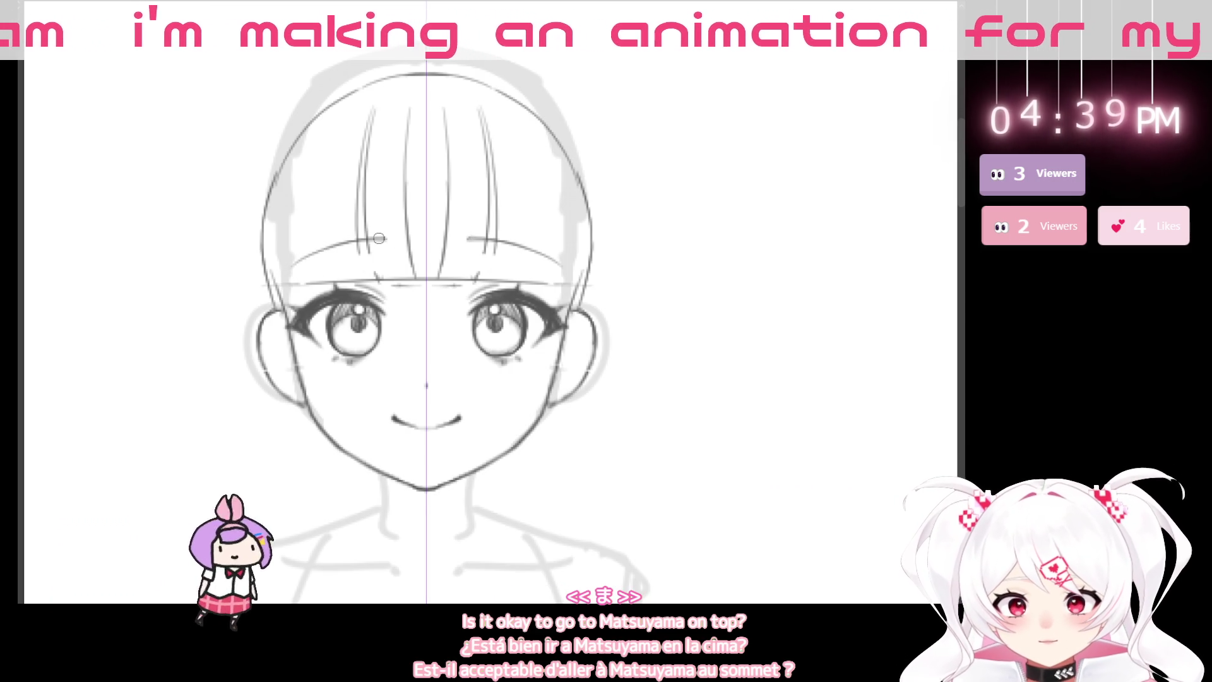
{"action": "left_click_drag", "start_coordinate": [360, 209], "coordinate": [375, 287]}
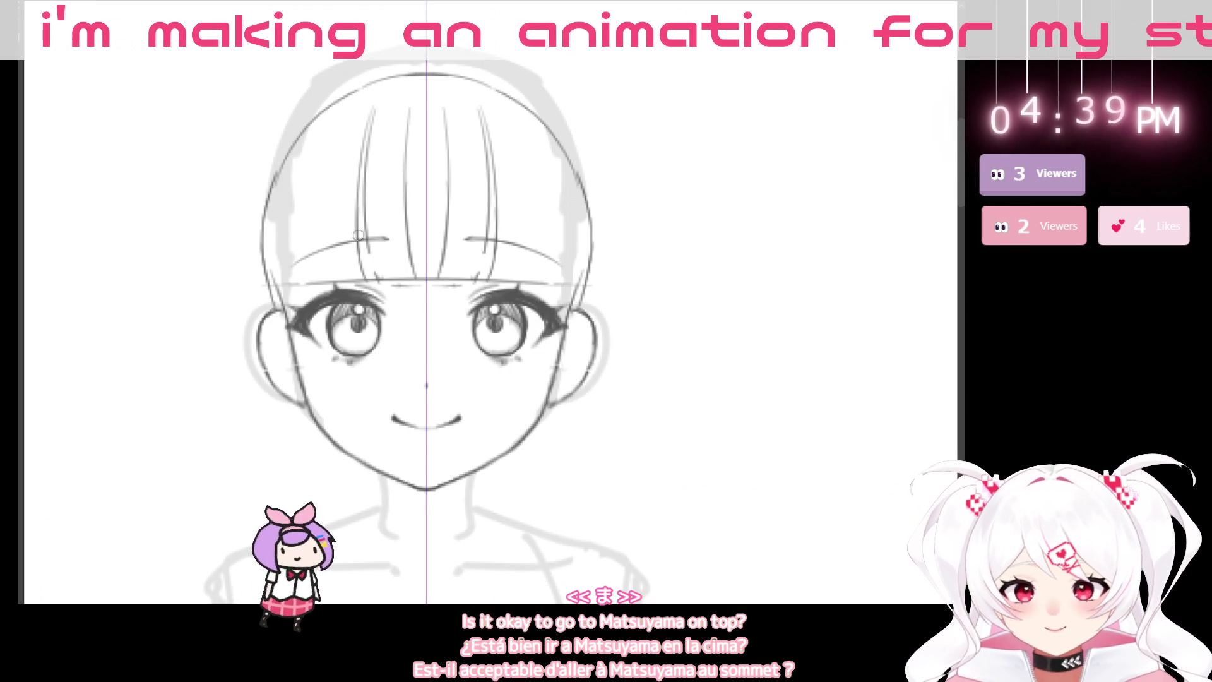
{"action": "left_click_drag", "start_coordinate": [357, 243], "coordinate": [377, 290]}
{"action": "left_click_drag", "start_coordinate": [361, 217], "coordinate": [385, 288]}
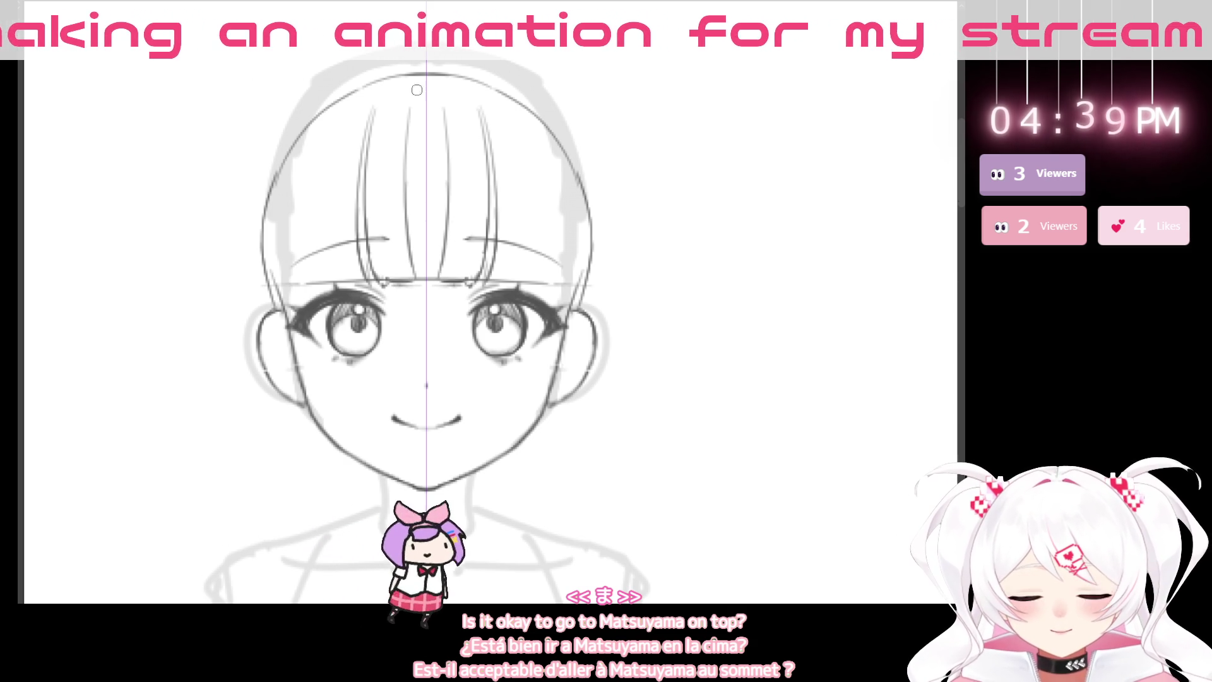
- Redraw the middle bang strands down to the brow and darken one
{"action": "key", "text": "ctrl+z"}
{"action": "key", "text": "ctrl+z"}
{"action": "mouse_move", "coordinate": [442, 136]}
{"action": "left_mouse_down"}
{"action": "mouse_move", "coordinate": [449, 275]}
{"action": "mouse_move", "coordinate": [403, 240]}
{"action": "left_mouse_up"}
{"action": "left_click_drag", "start_coordinate": [402, 186], "coordinate": [413, 272]}
{"action": "left_click_drag", "start_coordinate": [404, 231], "coordinate": [420, 283]}
{"action": "left_click_drag", "start_coordinate": [404, 166], "coordinate": [406, 279]}
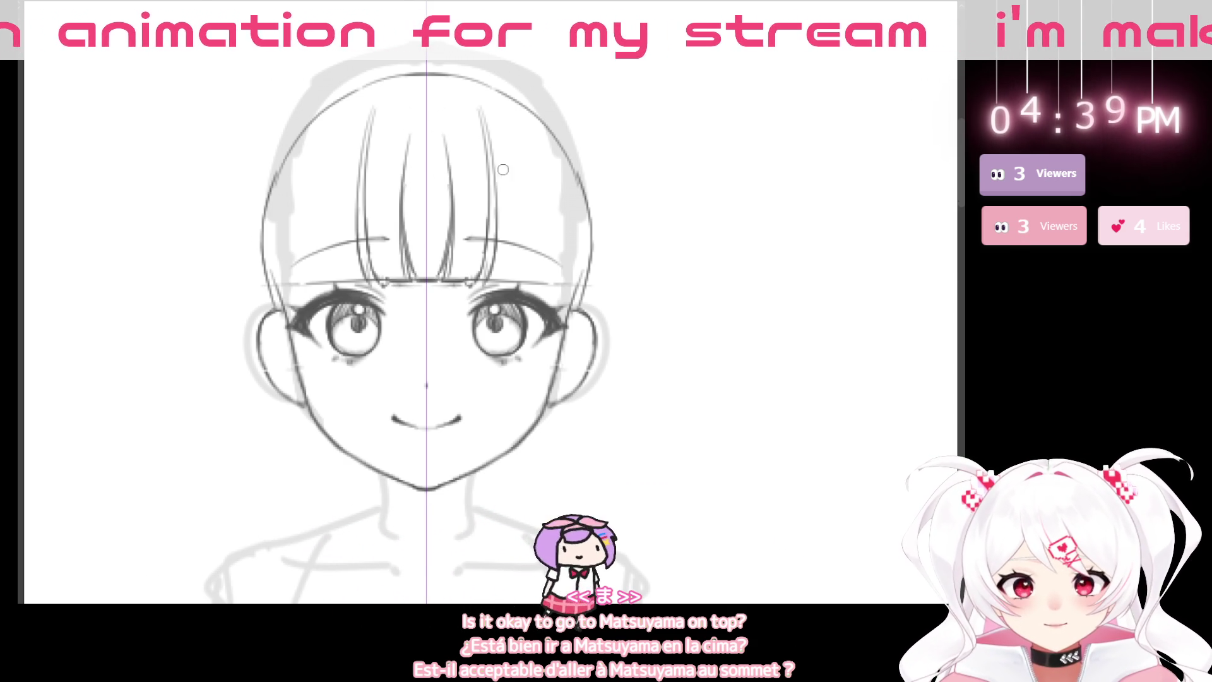
- Add longer diagonal strands to the right side of the bangs
{"action": "left_click_drag", "start_coordinate": [499, 161], "coordinate": [547, 295]}
{"action": "key", "text": "ctrl+z"}
{"action": "left_click_drag", "start_coordinate": [497, 158], "coordinate": [550, 302]}
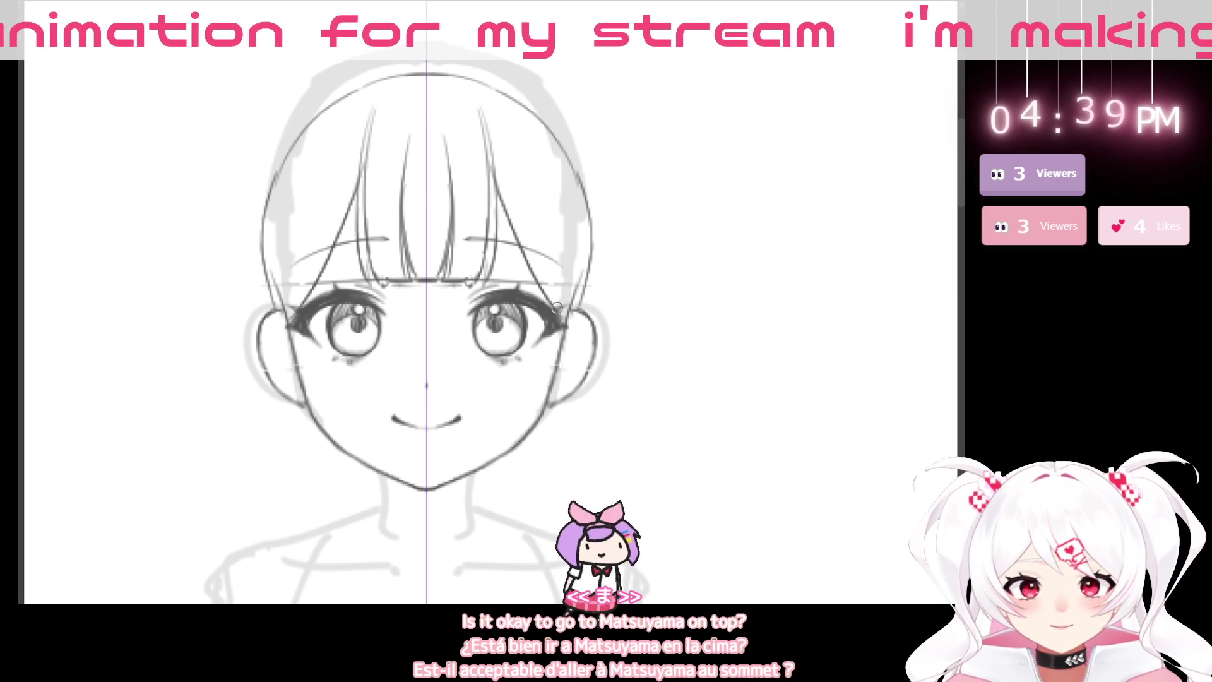
{"action": "left_click_drag", "start_coordinate": [497, 178], "coordinate": [570, 295]}
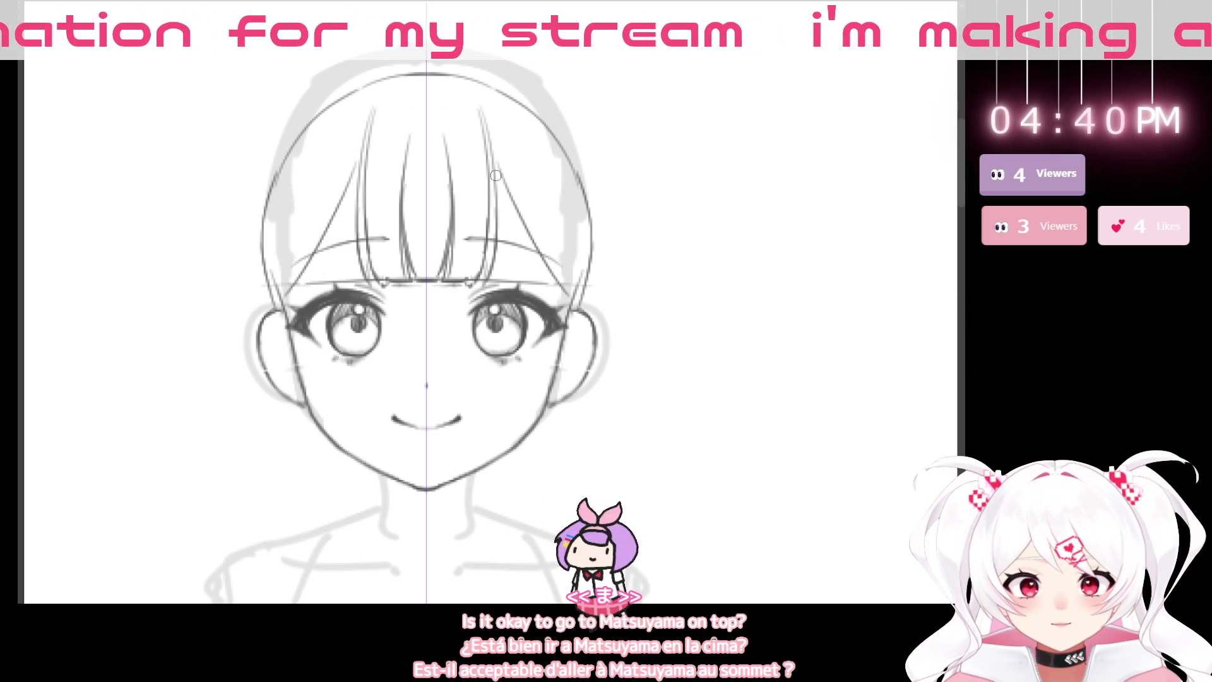
{"action": "scroll", "coordinate": [640, 372], "scroll_direction": "down", "scroll_amount": 3}
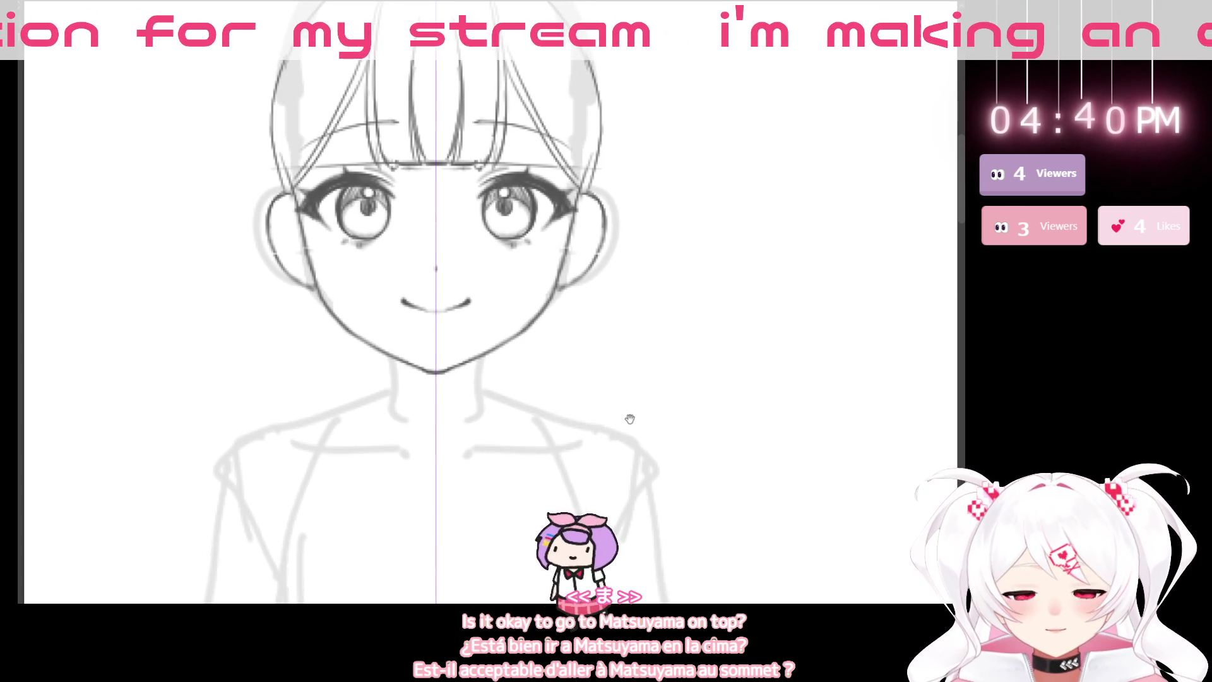
{"action": "left_click_drag", "start_coordinate": [630, 419], "coordinate": [617, 514]}
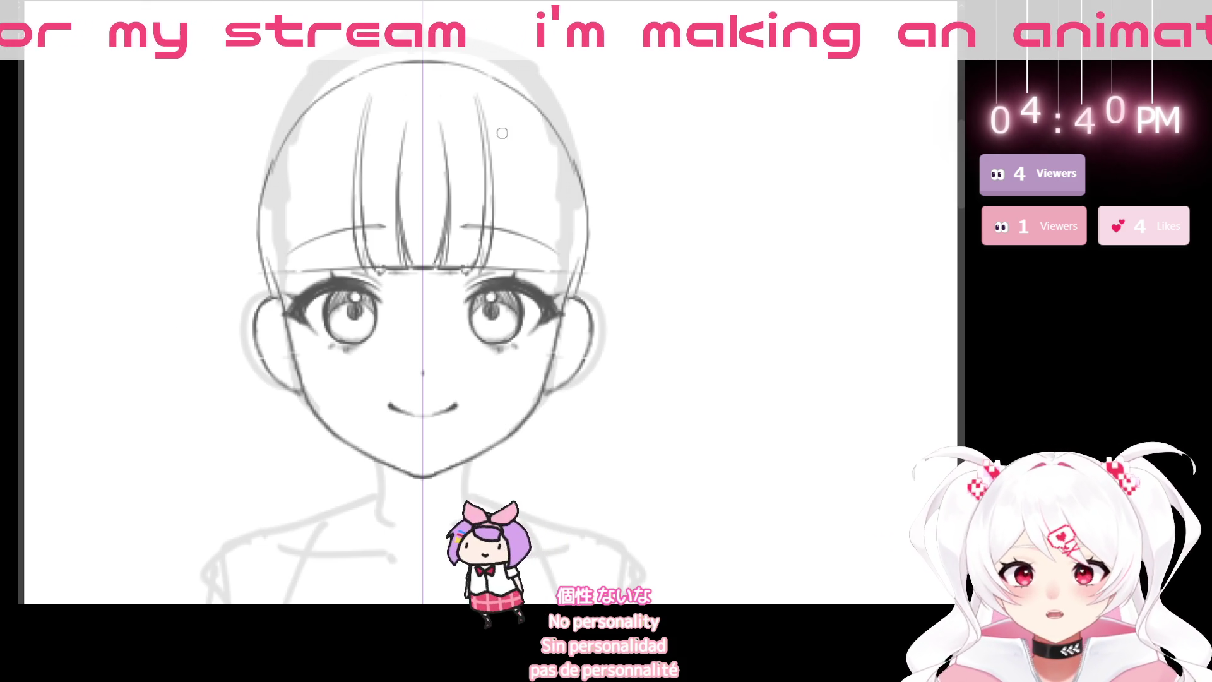
{"action": "left_click_drag", "start_coordinate": [488, 134], "coordinate": [500, 264]}
{"action": "left_click_drag", "start_coordinate": [500, 217], "coordinate": [502, 278]}
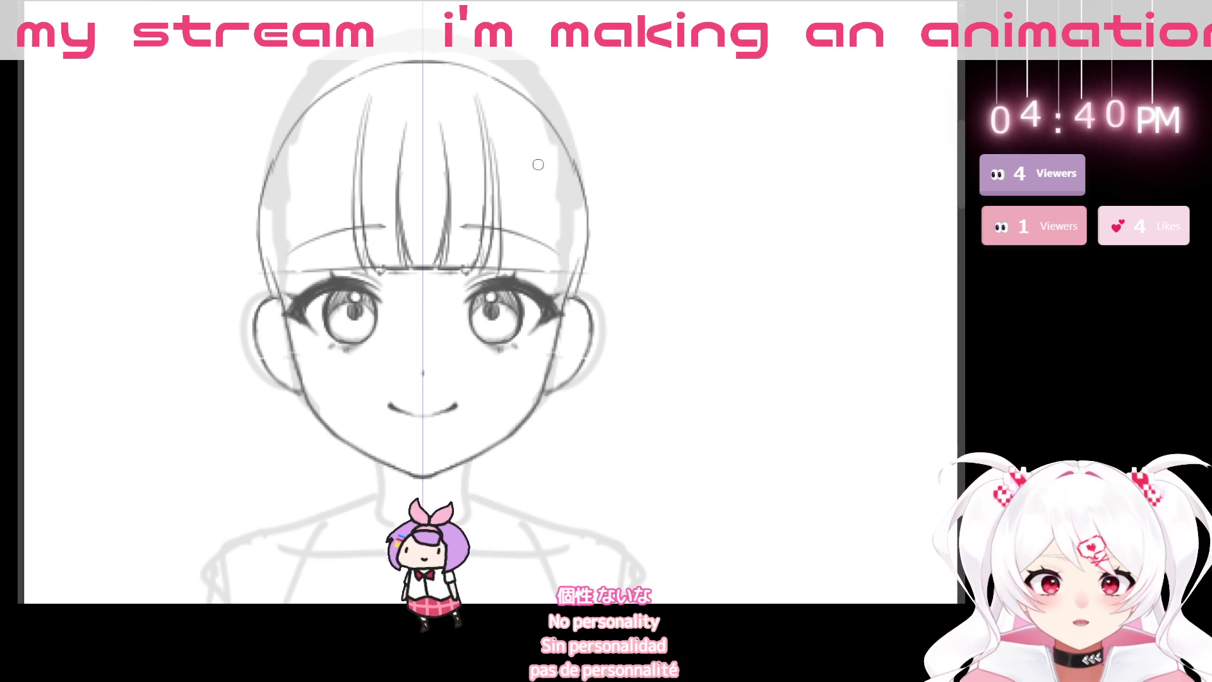
{"action": "left_click_drag", "start_coordinate": [534, 132], "coordinate": [544, 273]}
{"action": "left_click_drag", "start_coordinate": [538, 162], "coordinate": [540, 275]}
{"action": "mouse_move", "coordinate": [530, 188]}
{"action": "left_mouse_down"}
{"action": "mouse_move", "coordinate": [519, 271]}
{"action": "mouse_move", "coordinate": [549, 275]}
{"action": "left_mouse_up"}
{"action": "mouse_move", "coordinate": [543, 222]}
{"action": "left_mouse_down"}
{"action": "mouse_move", "coordinate": [556, 292]}
{"action": "mouse_move", "coordinate": [572, 305]}
{"action": "mouse_move", "coordinate": [621, 287]}
{"action": "left_mouse_up"}
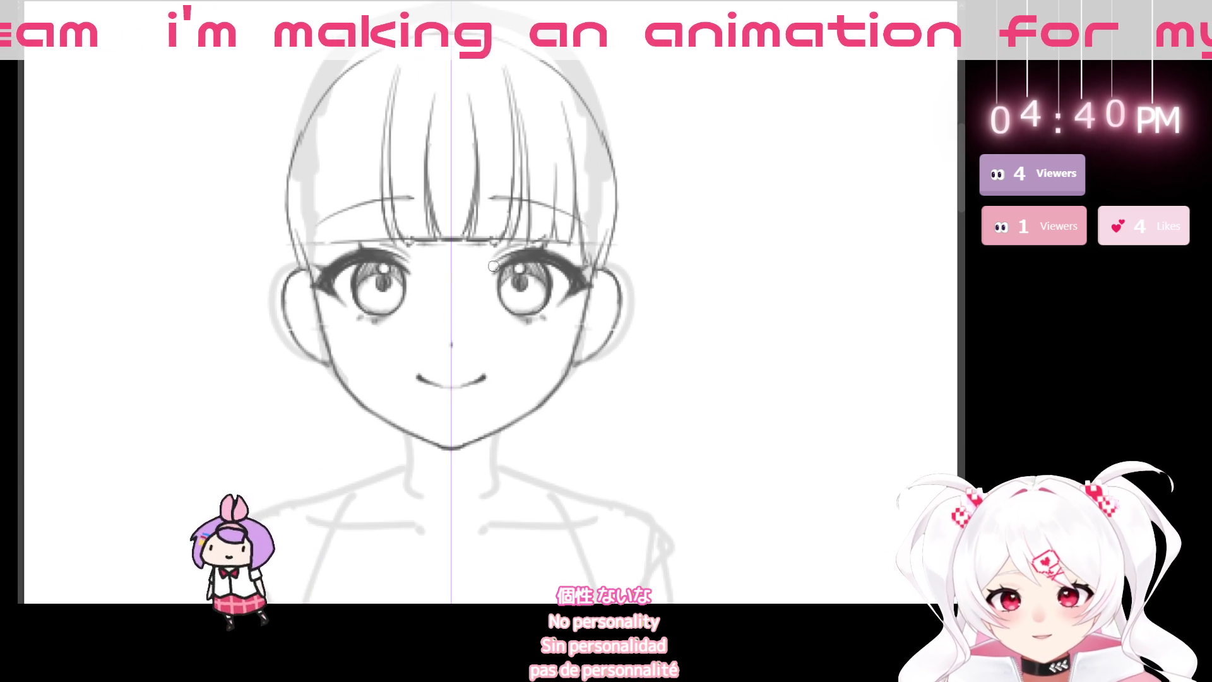
{"action": "left_click_drag", "start_coordinate": [386, 99], "coordinate": [310, 262]}
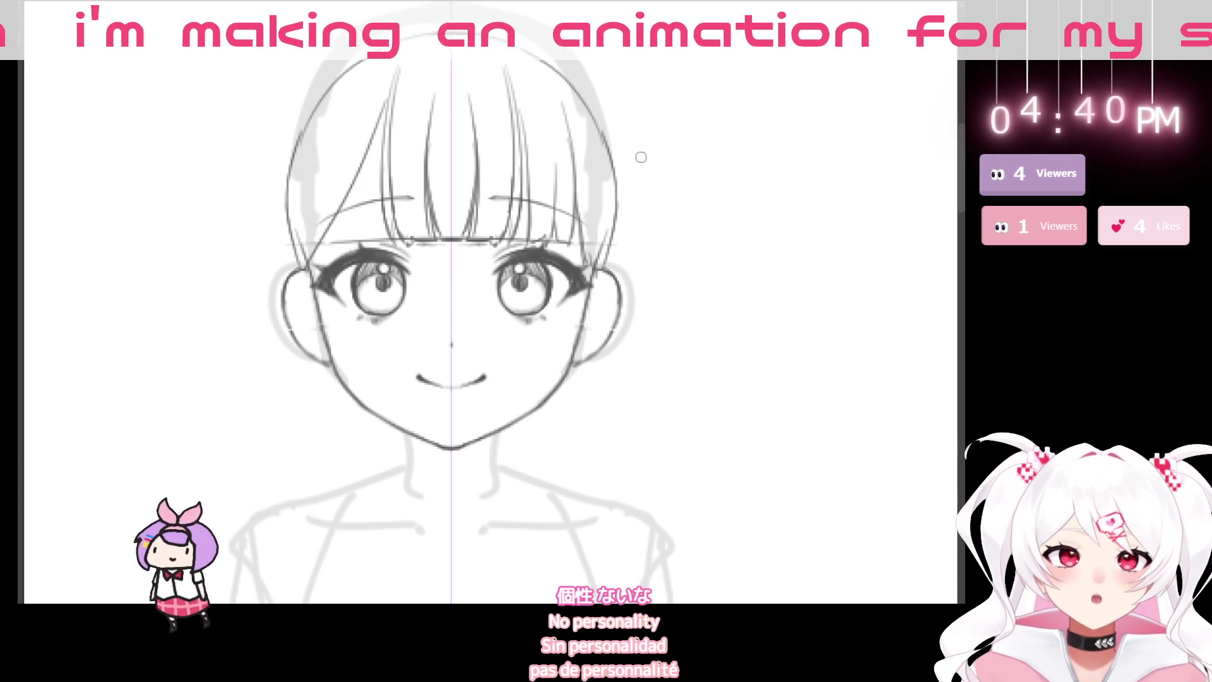
{"action": "key", "text": "ctrl+z"}
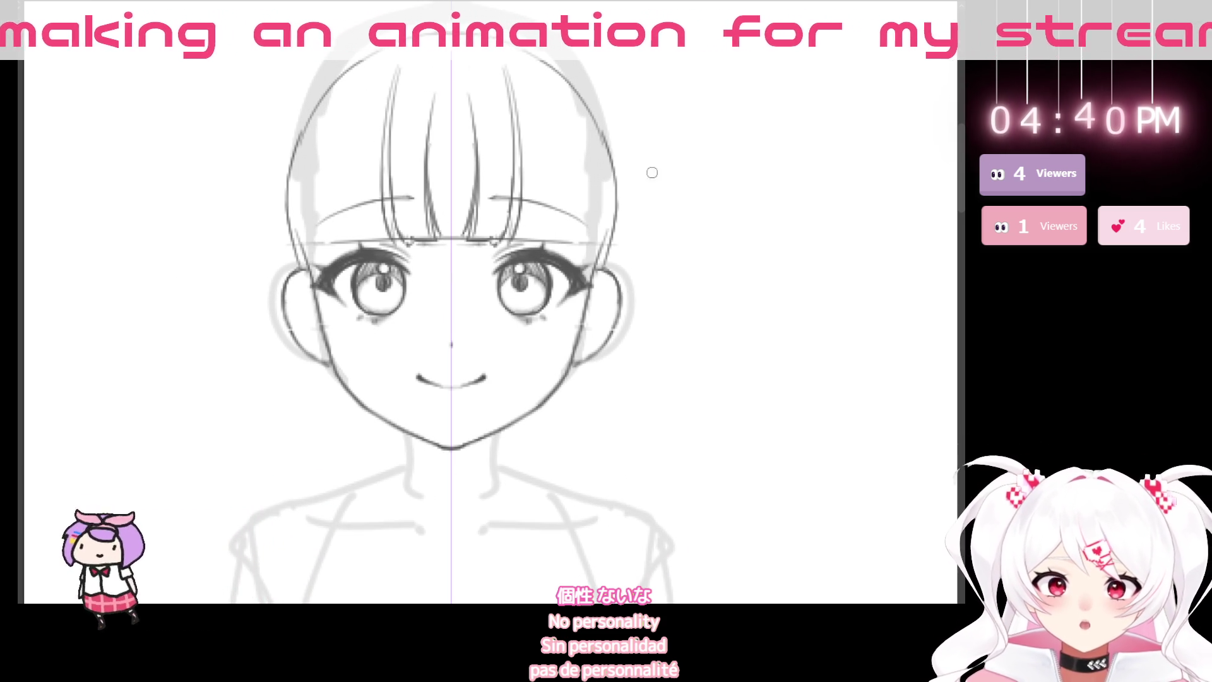
{"action": "key", "text": "ctrl+z"}
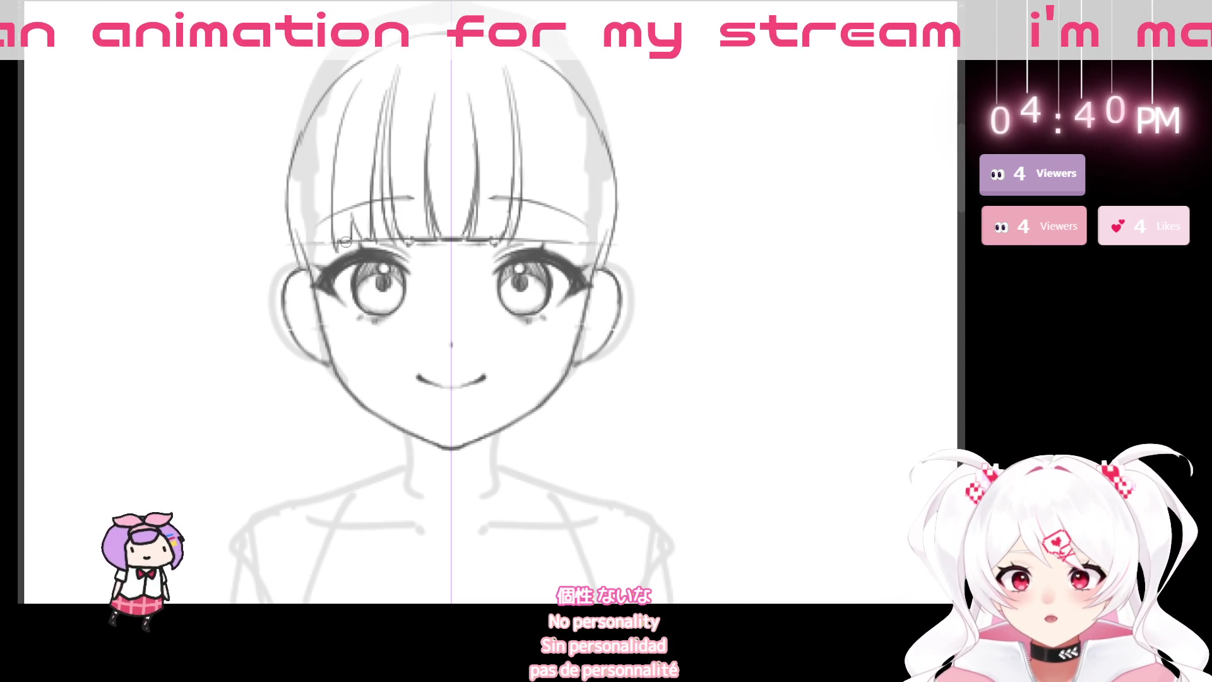
{"action": "left_click_drag", "start_coordinate": [516, 95], "coordinate": [584, 206]}
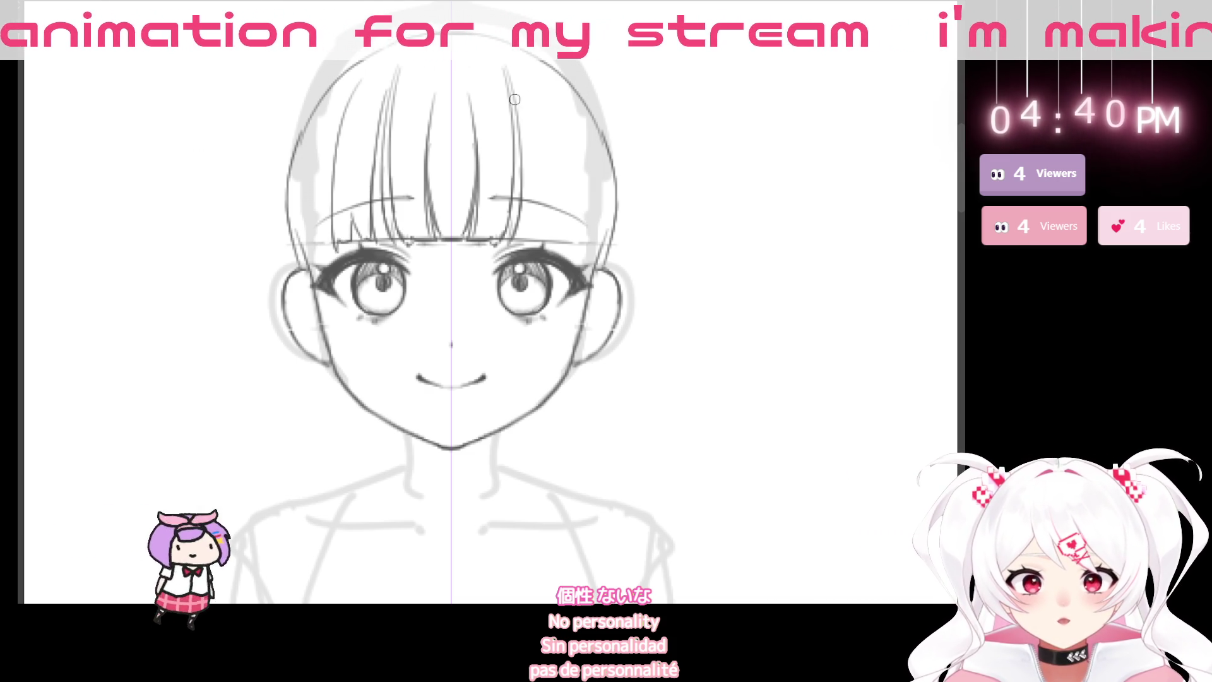
{"action": "key", "text": "ctrl+z"}
{"action": "left_click_drag", "start_coordinate": [518, 114], "coordinate": [591, 231]}
{"action": "key", "text": "ctrl+z"}
{"action": "key", "text": "ctrl+z"}
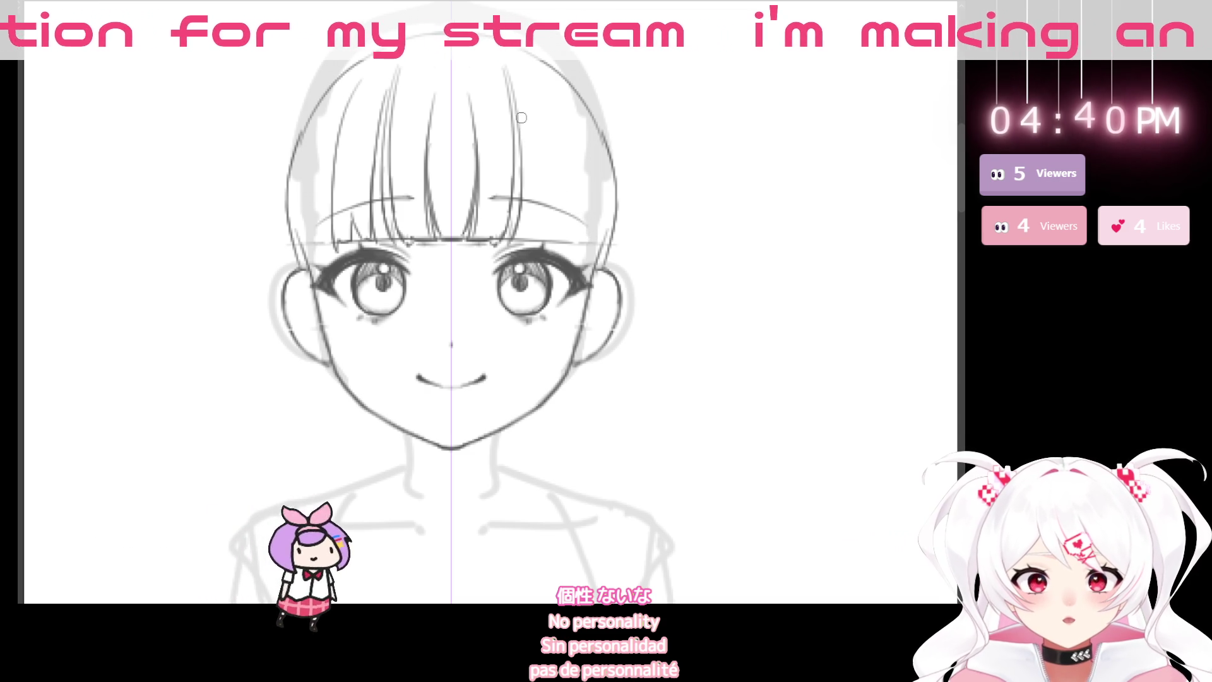
{"action": "left_click_drag", "start_coordinate": [519, 115], "coordinate": [596, 215]}
{"action": "key", "text": "ctrl+z"}
{"action": "left_click_drag", "start_coordinate": [519, 116], "coordinate": [566, 179]}
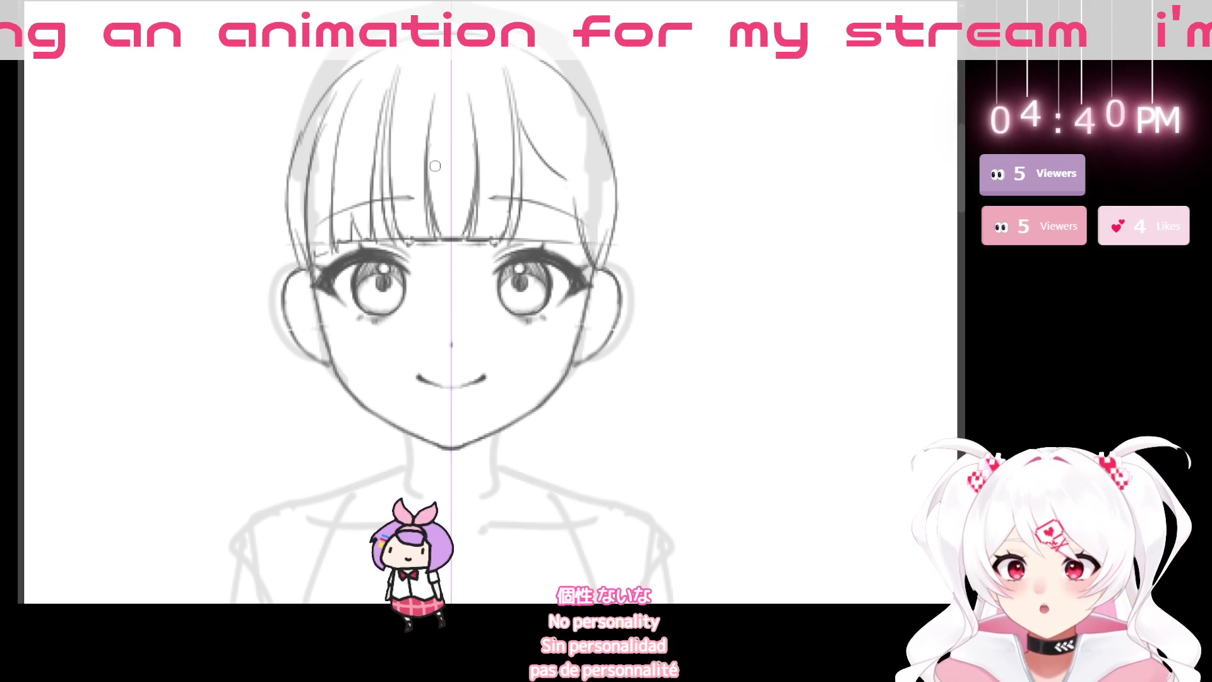
{"action": "left_click_drag", "start_coordinate": [421, 118], "coordinate": [388, 95]}
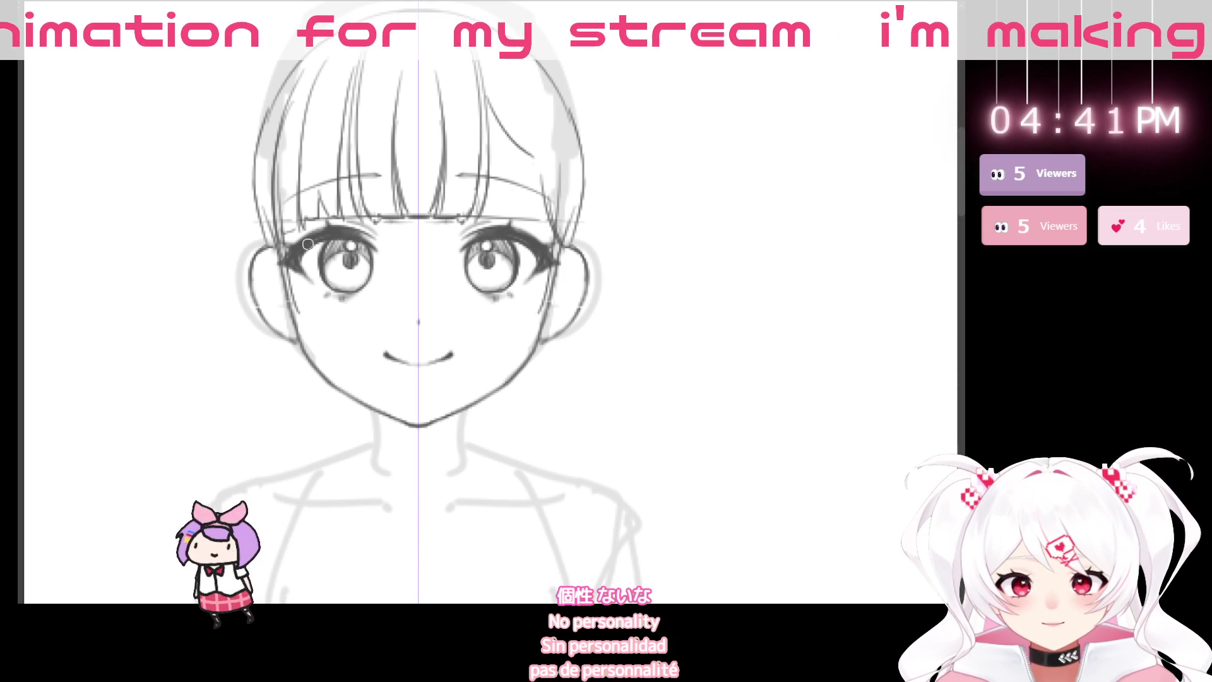
{"action": "left_click_drag", "start_coordinate": [379, 195], "coordinate": [428, 245]}
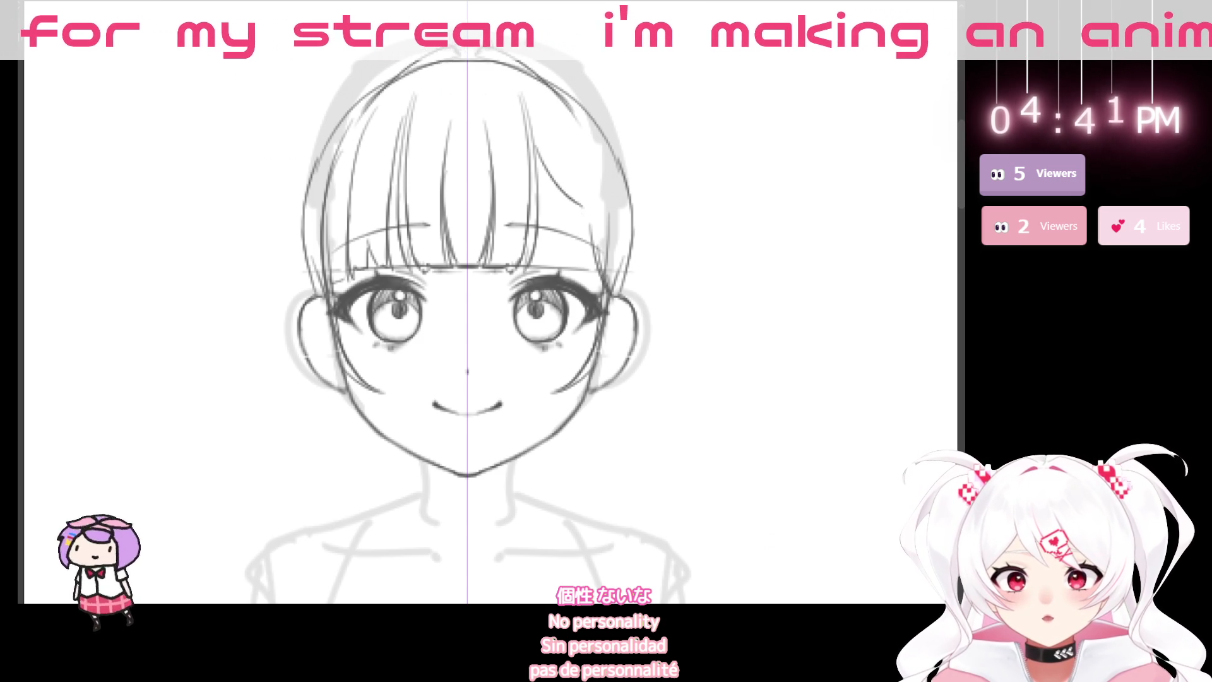
- Draw the outer hair contour and long side strands down beside the face
{"action": "mouse_move", "coordinate": [383, 49]}
{"action": "left_mouse_down"}
{"action": "mouse_move", "coordinate": [412, 73]}
{"action": "mouse_move", "coordinate": [435, 33]}
{"action": "left_mouse_up"}
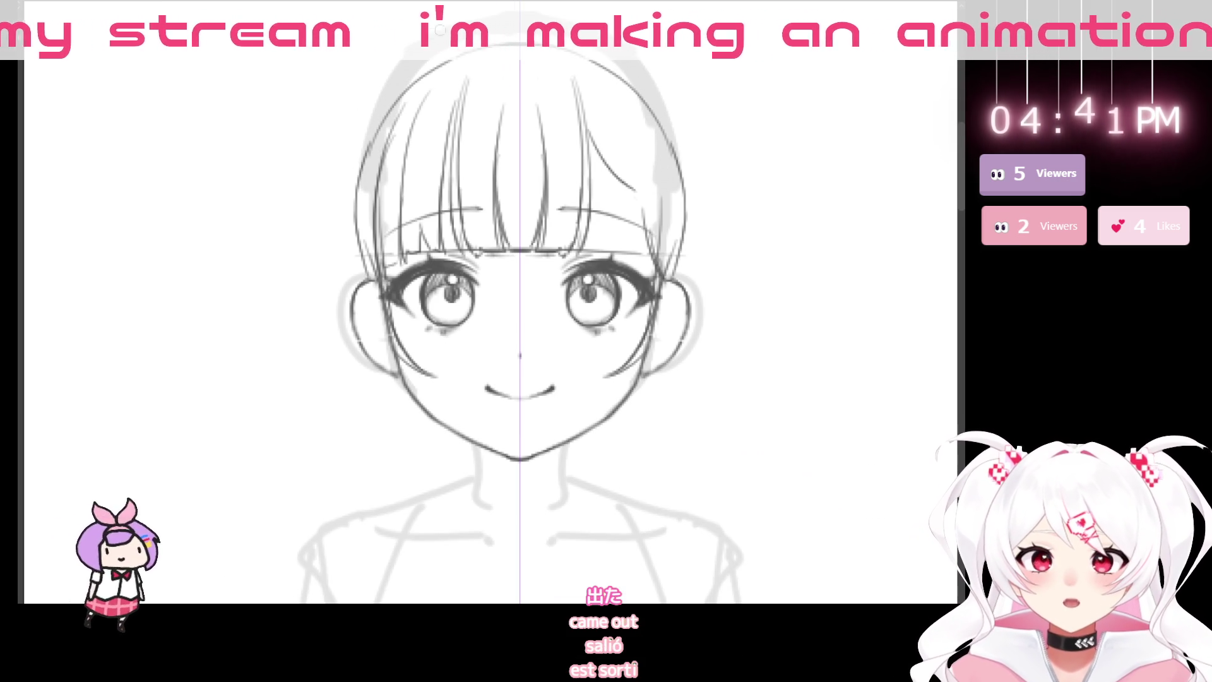
{"action": "left_click_drag", "start_coordinate": [375, 91], "coordinate": [344, 271]}
{"action": "left_click_drag", "start_coordinate": [382, 91], "coordinate": [336, 313]}
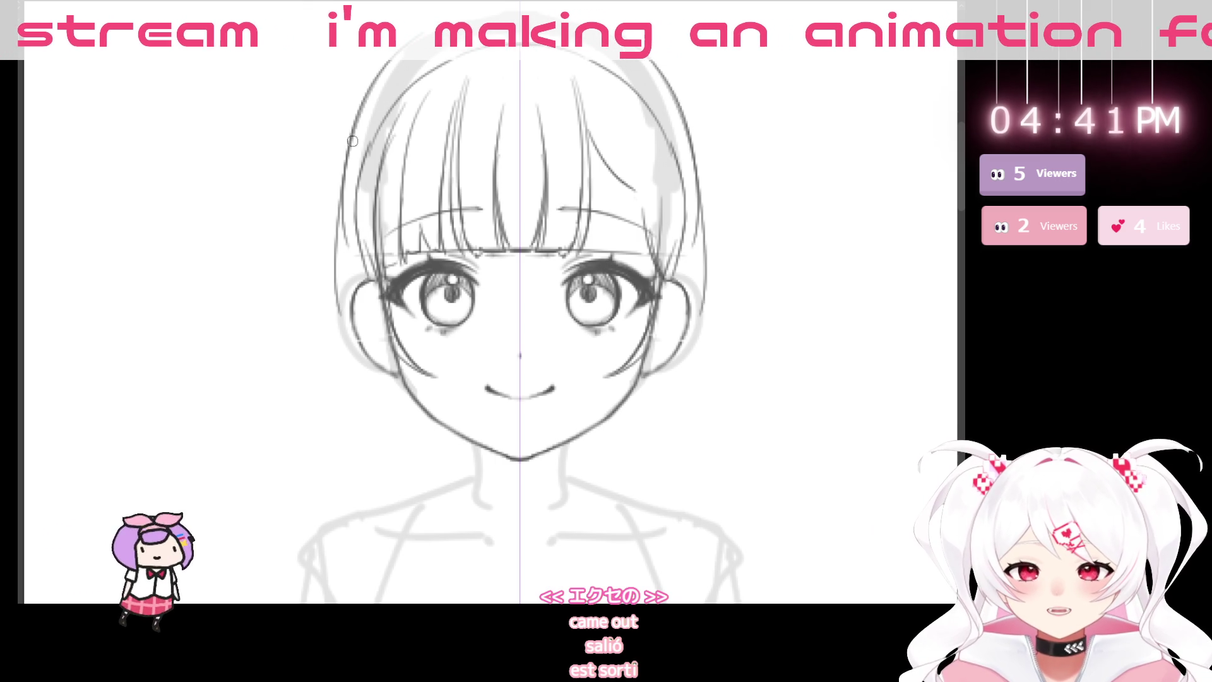
{"action": "left_click_drag", "start_coordinate": [347, 117], "coordinate": [345, 396]}
{"action": "left_click_drag", "start_coordinate": [344, 215], "coordinate": [391, 465]}
{"action": "mouse_move", "coordinate": [362, 387]}
{"action": "left_mouse_down"}
{"action": "mouse_move", "coordinate": [379, 445]}
{"action": "mouse_move", "coordinate": [404, 474]}
{"action": "mouse_move", "coordinate": [445, 475]}
{"action": "left_mouse_up"}
{"action": "mouse_move", "coordinate": [404, 358]}
{"action": "left_mouse_down"}
{"action": "mouse_move", "coordinate": [415, 452]}
{"action": "mouse_move", "coordinate": [445, 478]}
{"action": "mouse_move", "coordinate": [404, 409]}
{"action": "mouse_move", "coordinate": [439, 475]}
{"action": "mouse_move", "coordinate": [464, 480]}
{"action": "left_mouse_up"}
{"action": "key", "text": "ctrl+z"}
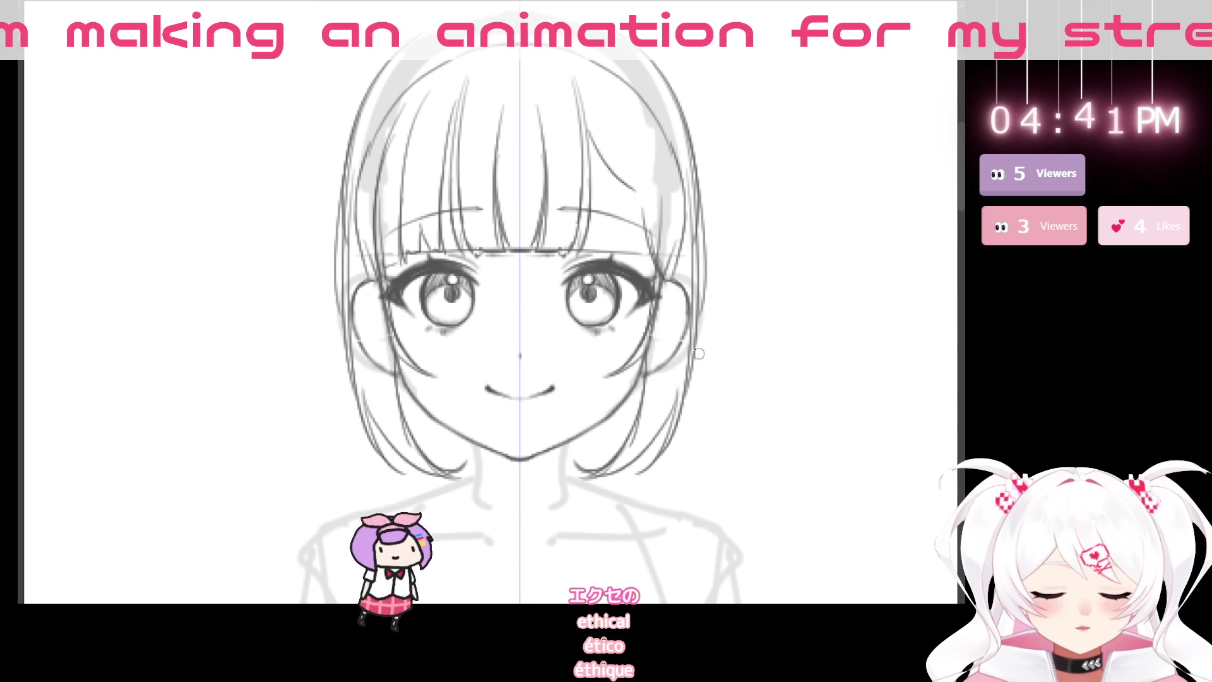
- Close the top-of-head outline and sketch round bun outlines with inner swirls
{"action": "left_click_drag", "start_coordinate": [506, 11], "coordinate": [493, 125]}
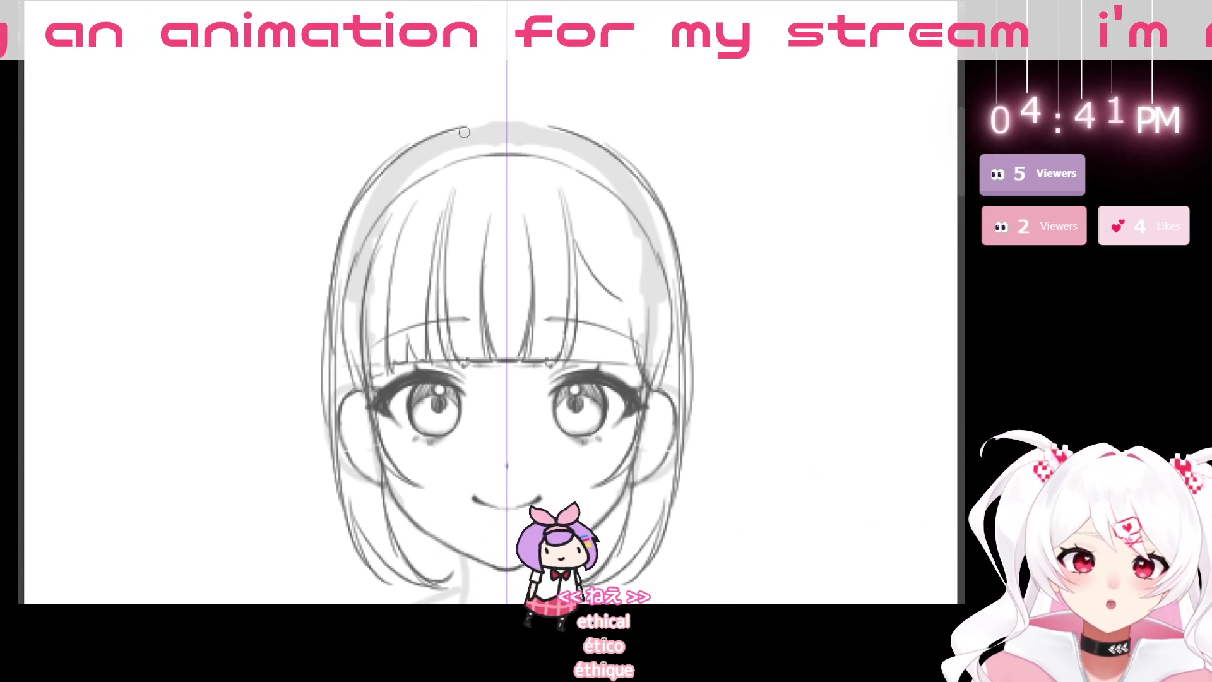
{"action": "left_click_drag", "start_coordinate": [464, 132], "coordinate": [508, 120]}
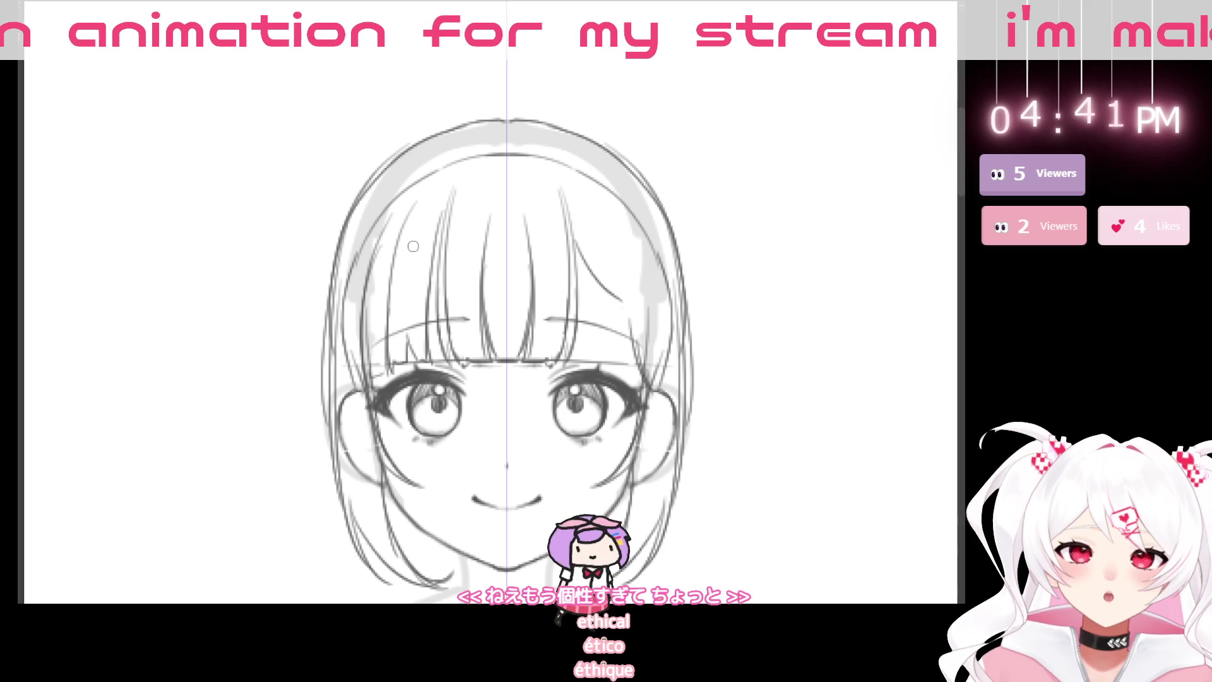
{"action": "mouse_move", "coordinate": [378, 165]}
{"action": "left_mouse_down"}
{"action": "mouse_move", "coordinate": [320, 169]}
{"action": "mouse_move", "coordinate": [283, 284]}
{"action": "left_mouse_up"}
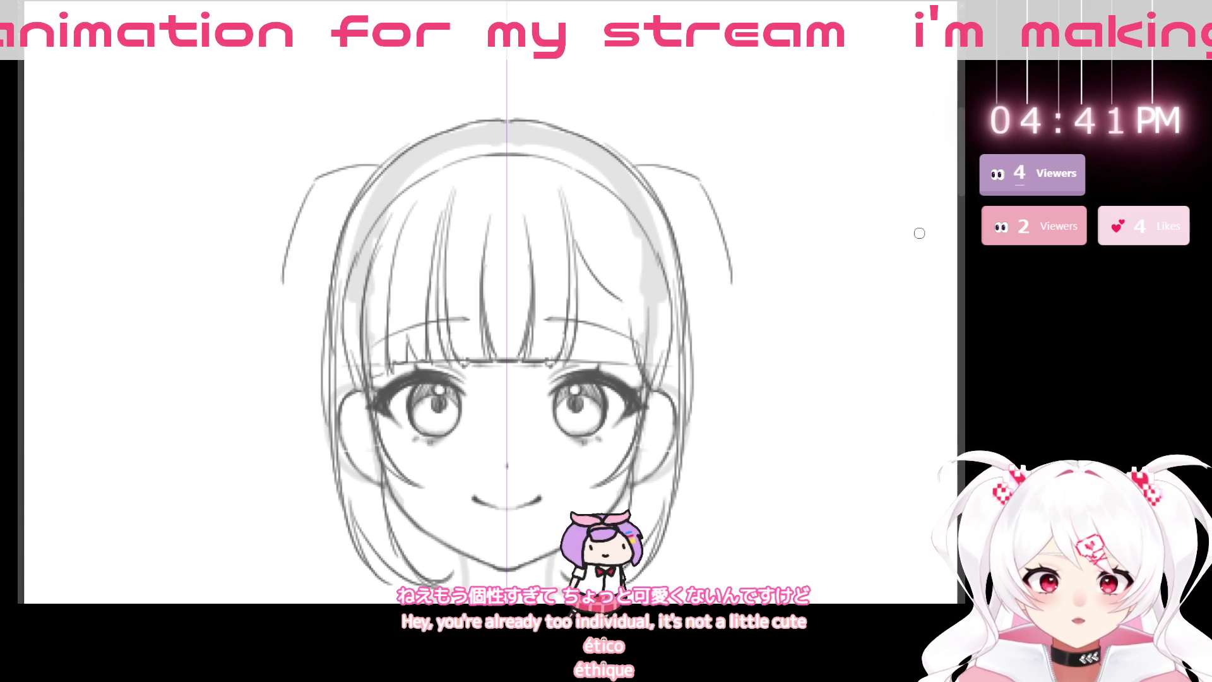
{"action": "key", "text": "ctrl+z"}
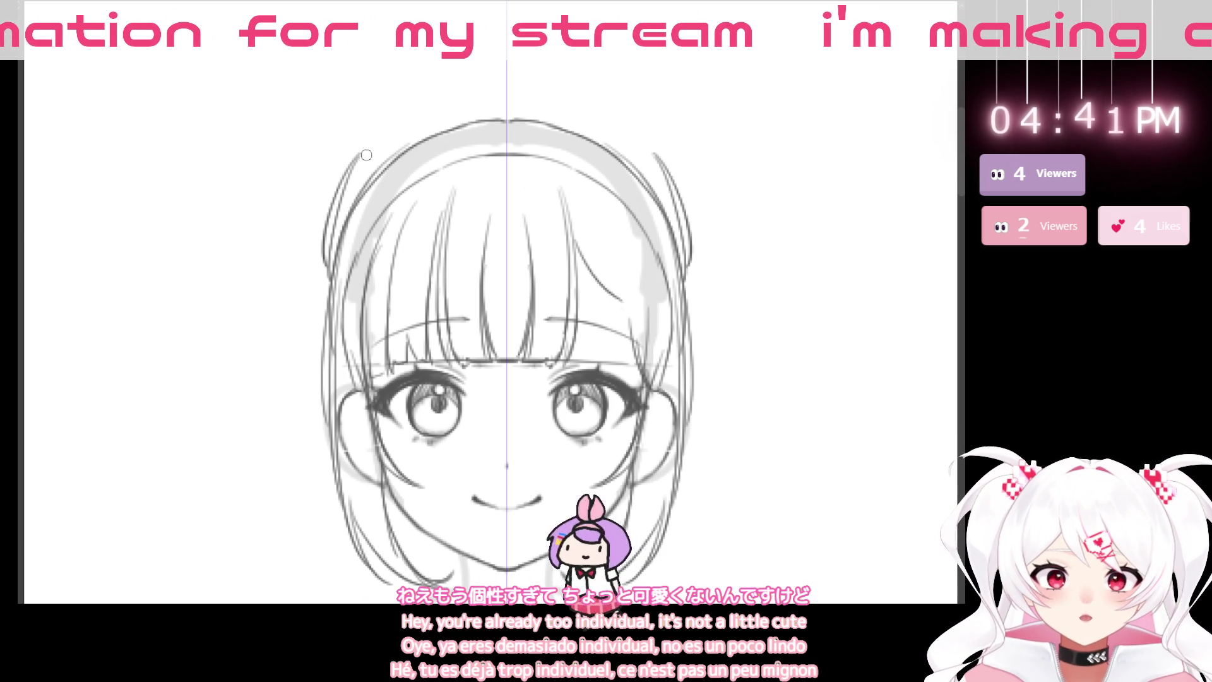
{"action": "left_click_drag", "start_coordinate": [337, 190], "coordinate": [292, 272]}
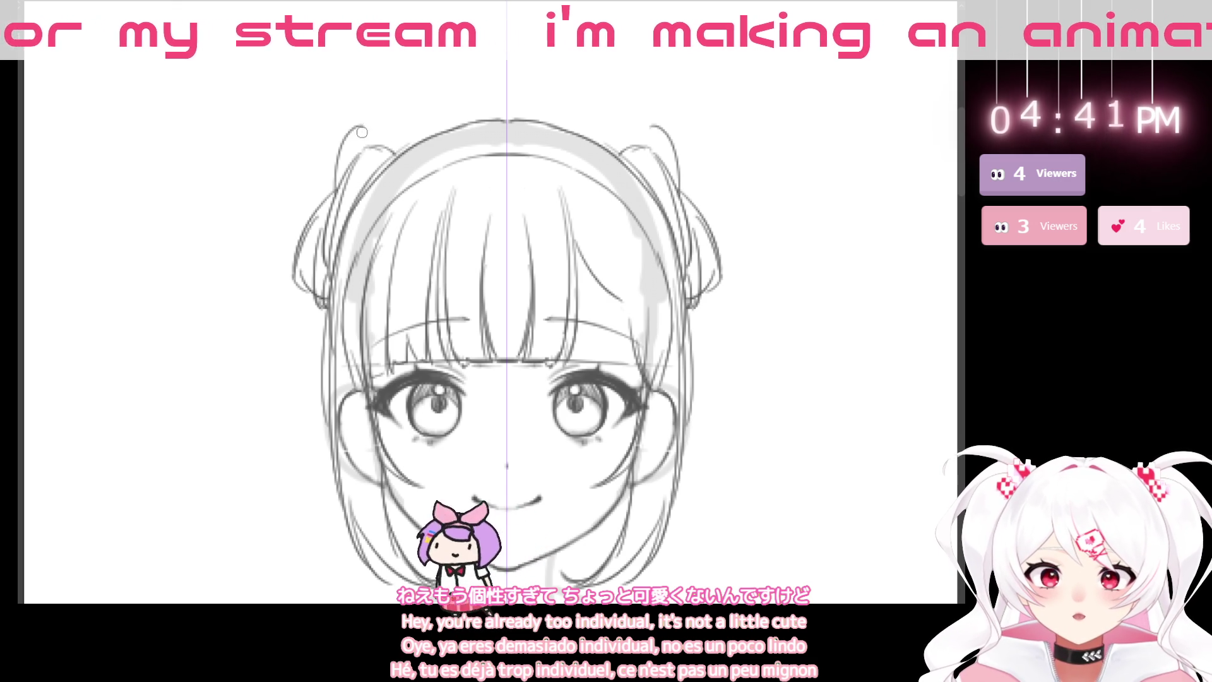
{"action": "key", "text": "ctrl+z"}
{"action": "left_click_drag", "start_coordinate": [325, 224], "coordinate": [358, 127]}
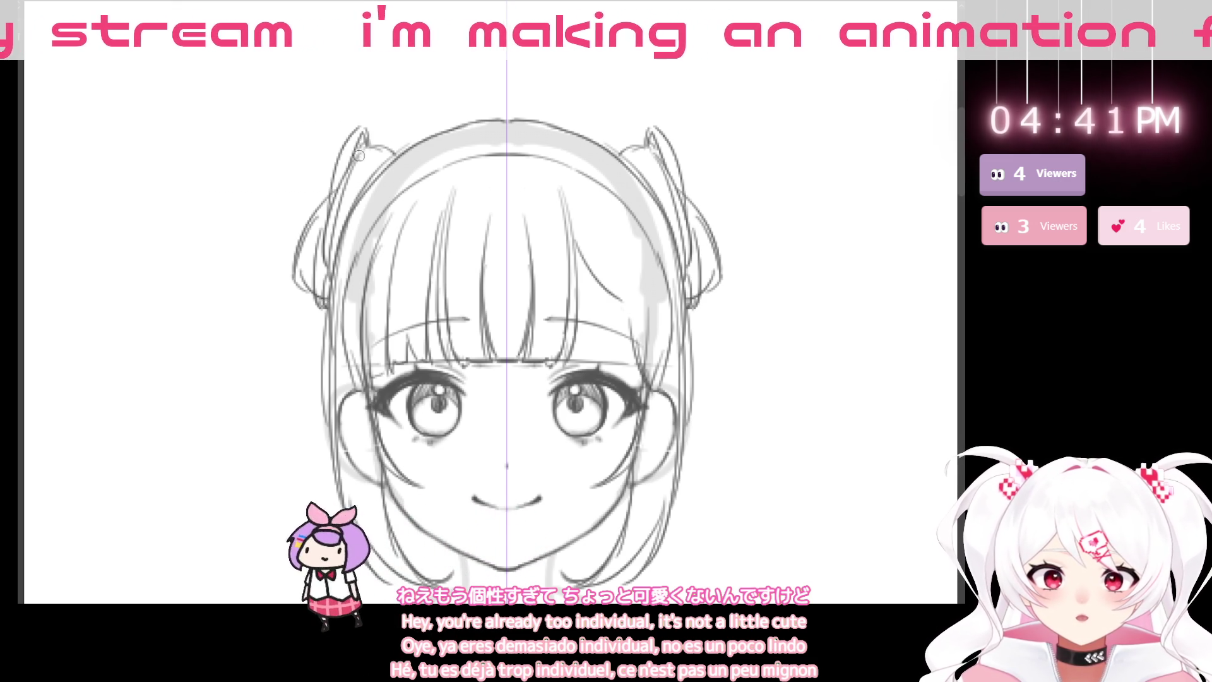
{"action": "left_click_drag", "start_coordinate": [679, 143], "coordinate": [722, 185]}
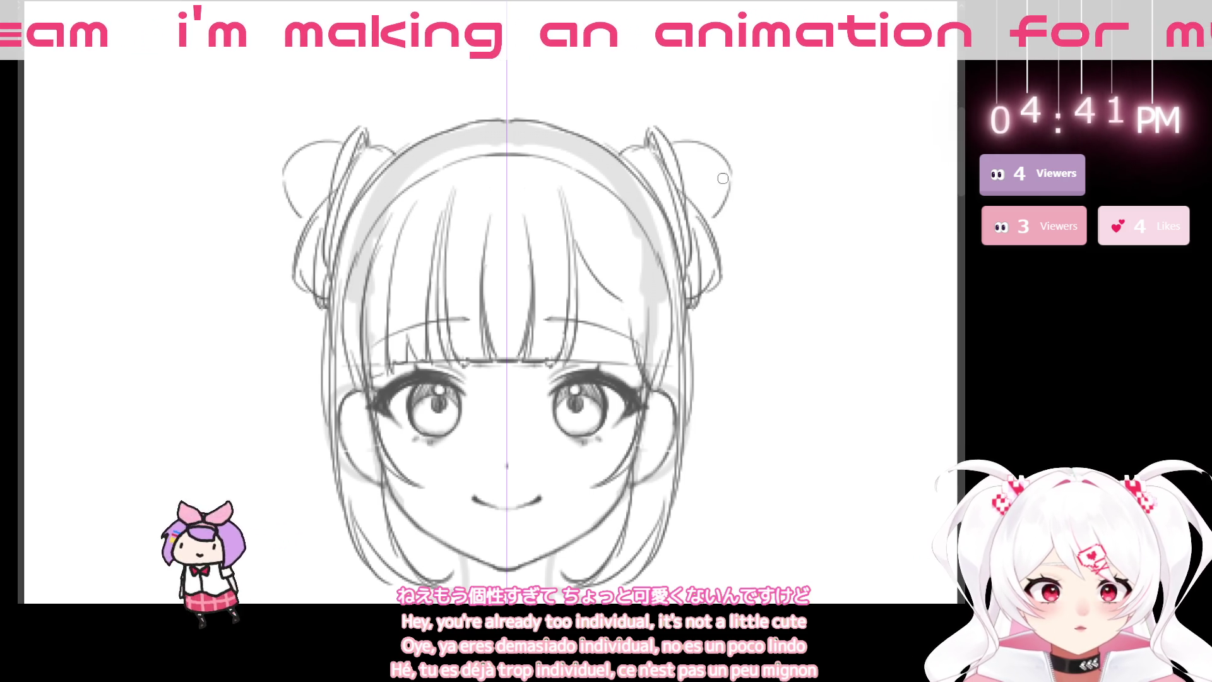
{"action": "mouse_move", "coordinate": [687, 141]}
{"action": "left_mouse_down"}
{"action": "mouse_move", "coordinate": [675, 193]}
{"action": "mouse_move", "coordinate": [695, 205]}
{"action": "left_mouse_up"}
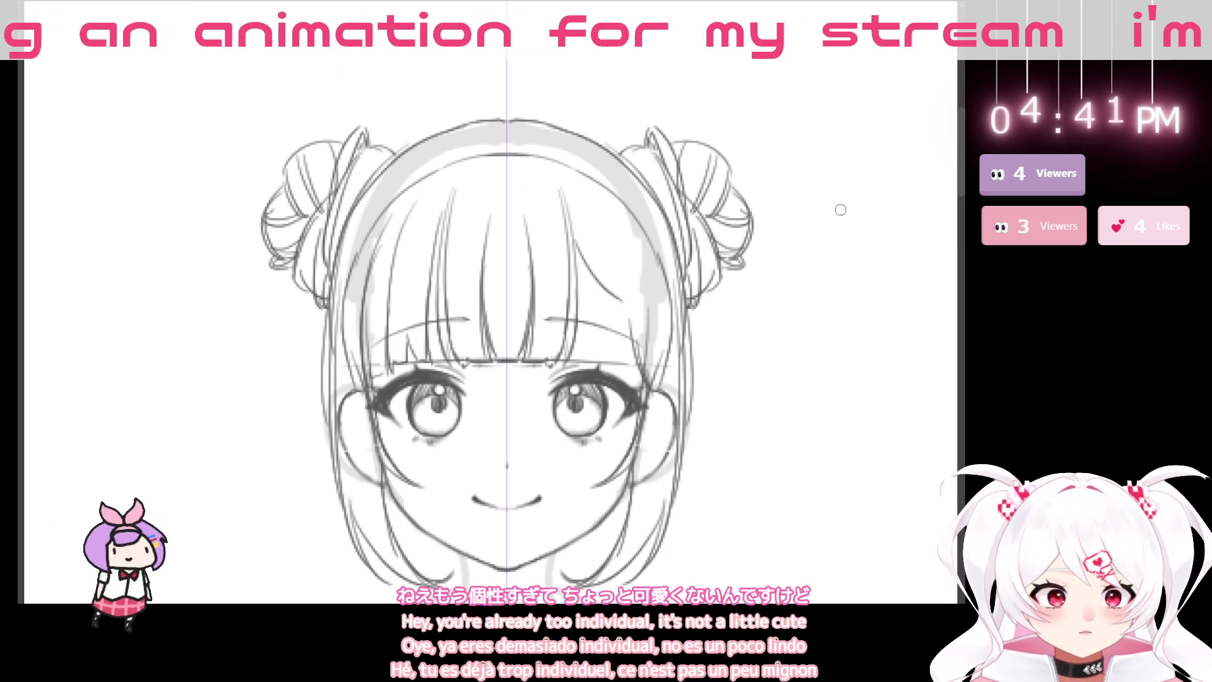
- Draw curved strands above both buns, curving outward with curled tips
{"action": "left_click_drag", "start_coordinate": [354, 530], "coordinate": [329, 458]}
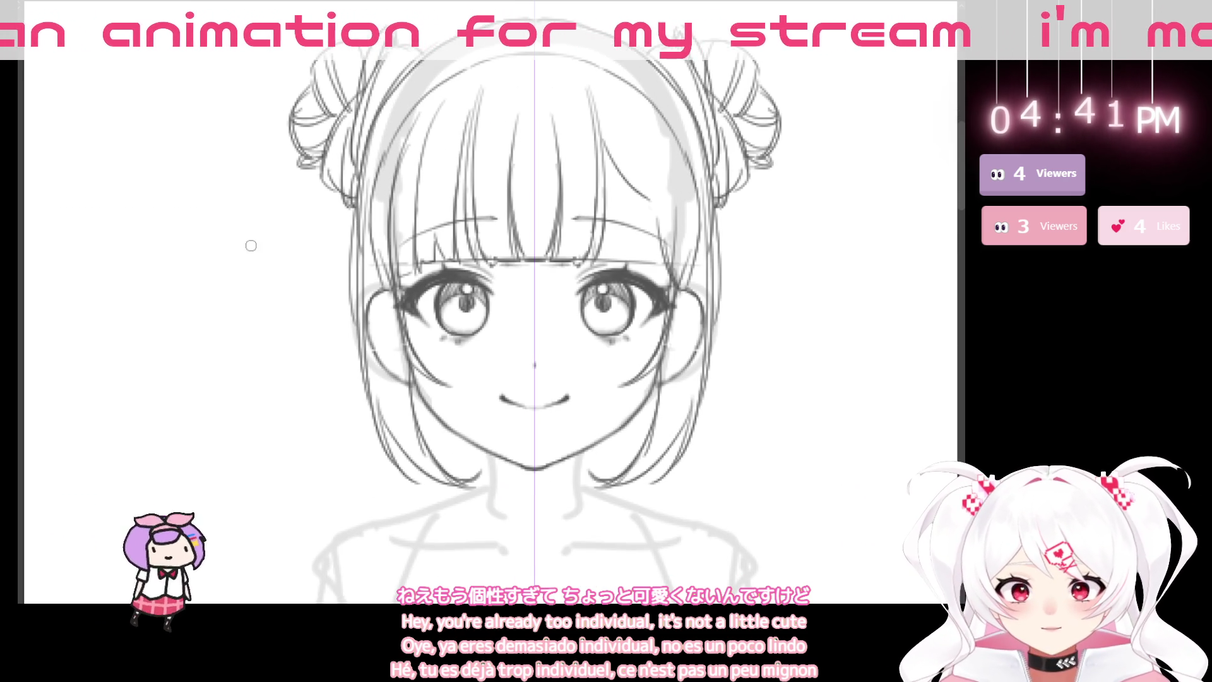
{"action": "left_click_drag", "start_coordinate": [556, 416], "coordinate": [466, 515]}
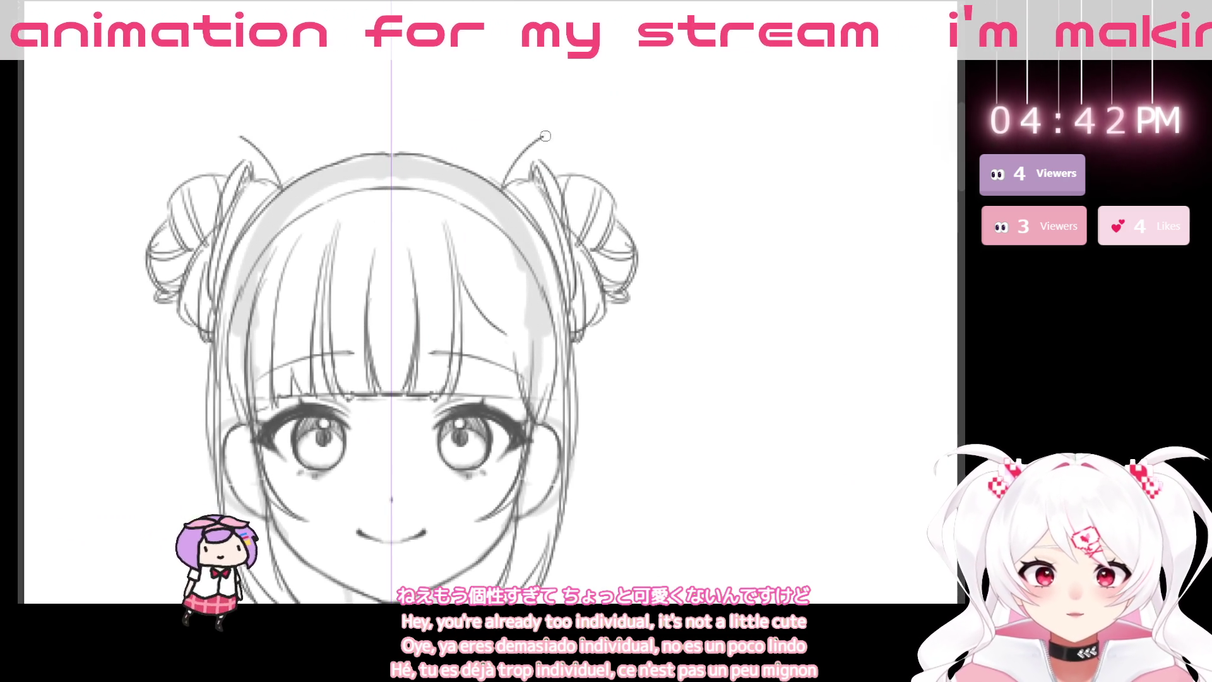
{"action": "mouse_move", "coordinate": [513, 188]}
{"action": "left_mouse_down"}
{"action": "mouse_move", "coordinate": [615, 149]}
{"action": "mouse_move", "coordinate": [587, 142]}
{"action": "mouse_move", "coordinate": [547, 172]}
{"action": "mouse_move", "coordinate": [621, 152]}
{"action": "mouse_move", "coordinate": [619, 166]}
{"action": "left_mouse_up"}
{"action": "key", "text": "ctrl+z"}
{"action": "mouse_move", "coordinate": [509, 190]}
{"action": "left_mouse_down"}
{"action": "mouse_move", "coordinate": [616, 147]}
{"action": "mouse_move", "coordinate": [623, 177]}
{"action": "left_mouse_up"}
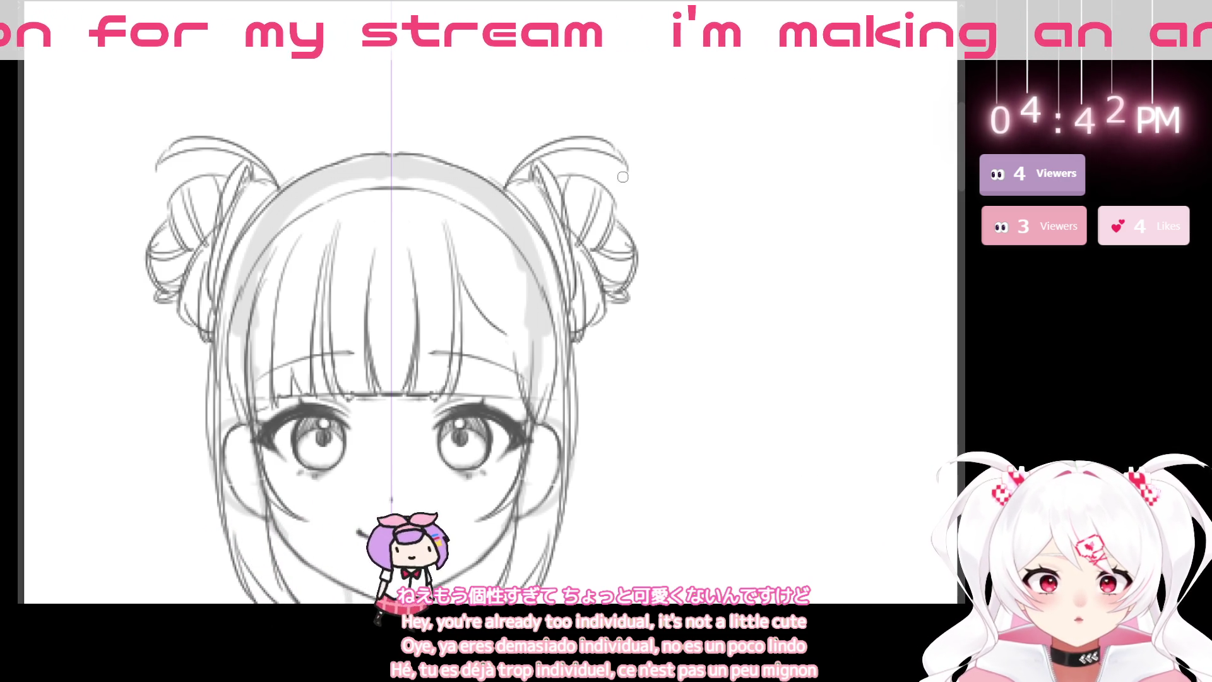
{"action": "mouse_move", "coordinate": [543, 458]}
{"action": "left_mouse_down"}
{"action": "mouse_move", "coordinate": [630, 462]}
{"action": "mouse_move", "coordinate": [650, 419]}
{"action": "left_mouse_up"}
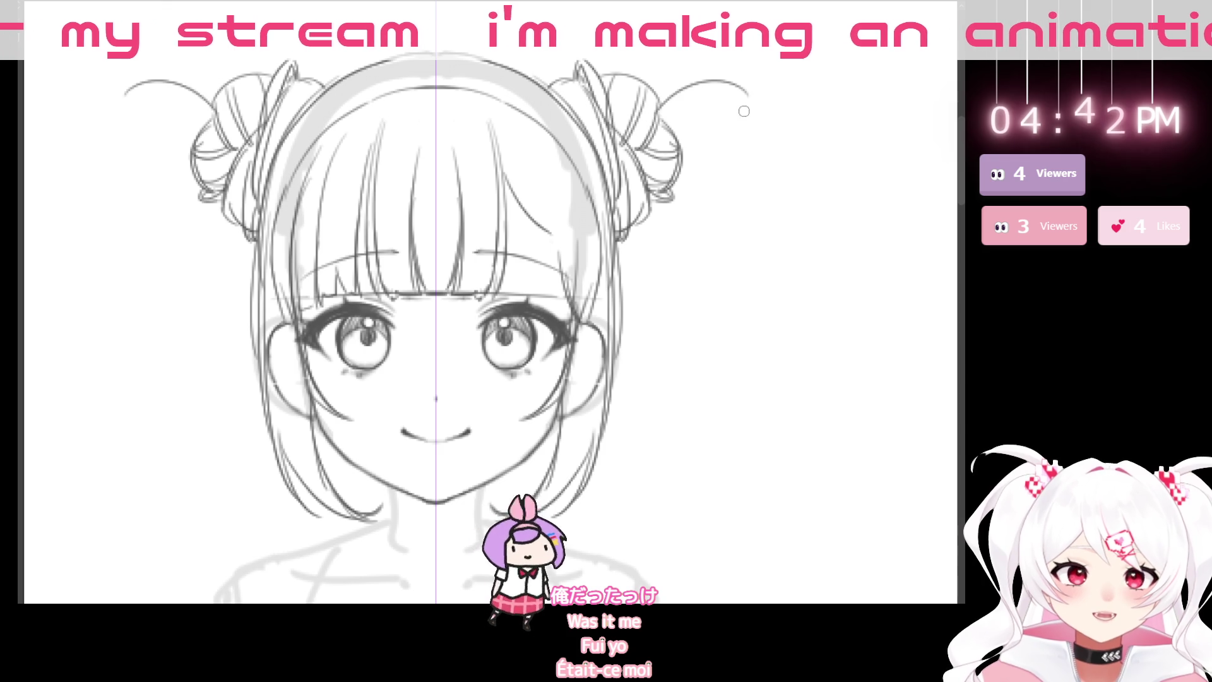
{"action": "left_click_drag", "start_coordinate": [734, 91], "coordinate": [745, 102]}
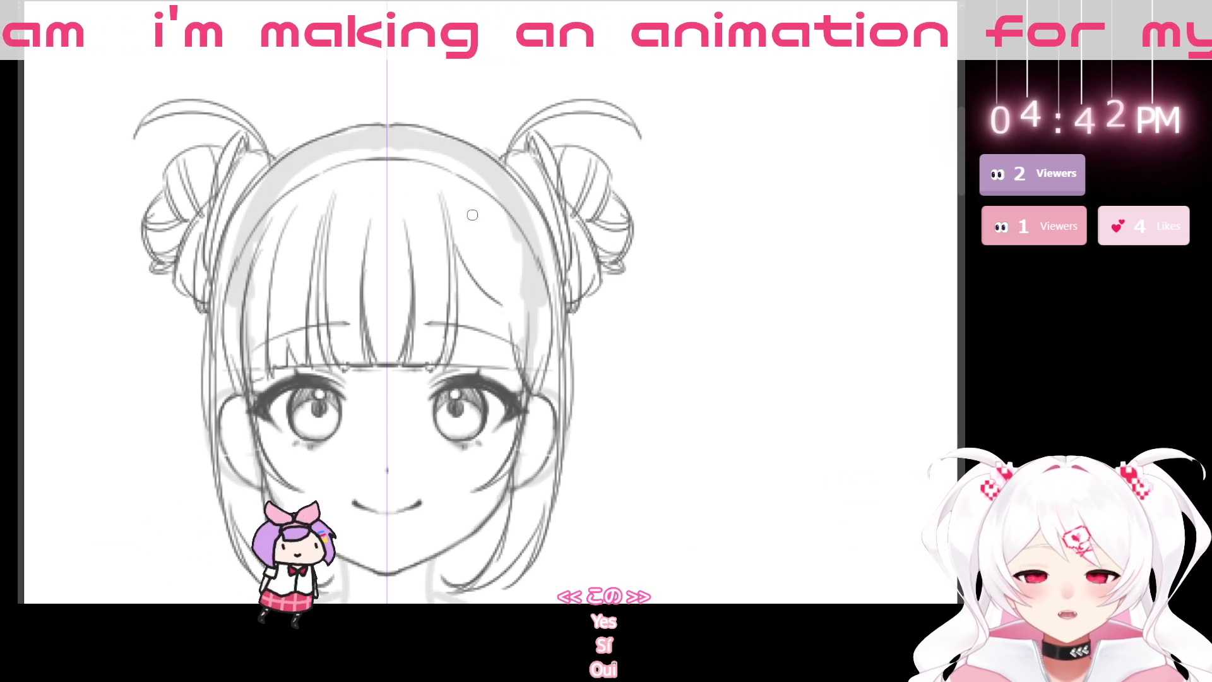
{"action": "scroll", "coordinate": [655, 492], "scroll_direction": "down", "scroll_amount": 5}
{"action": "left_click_drag", "start_coordinate": [611, 487], "coordinate": [663, 522]}
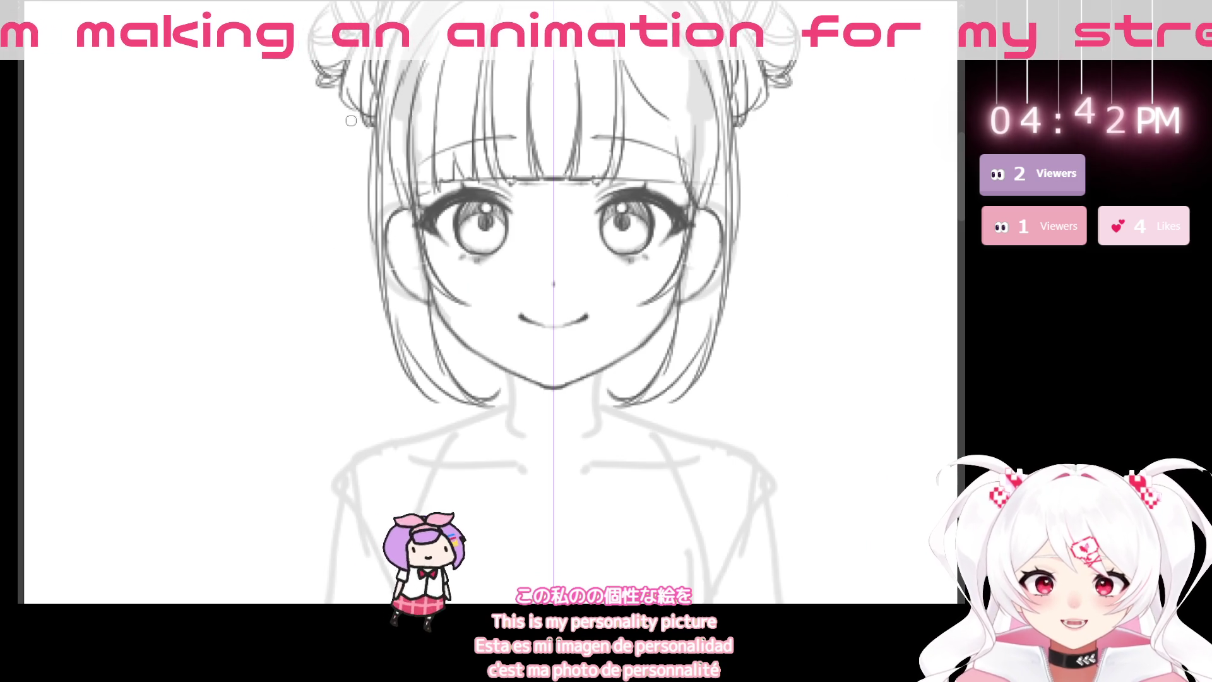
{"action": "key", "text": "ctrl+z"}
{"action": "key", "text": "ctrl+z"}
{"action": "key", "text": "ctrl+y"}
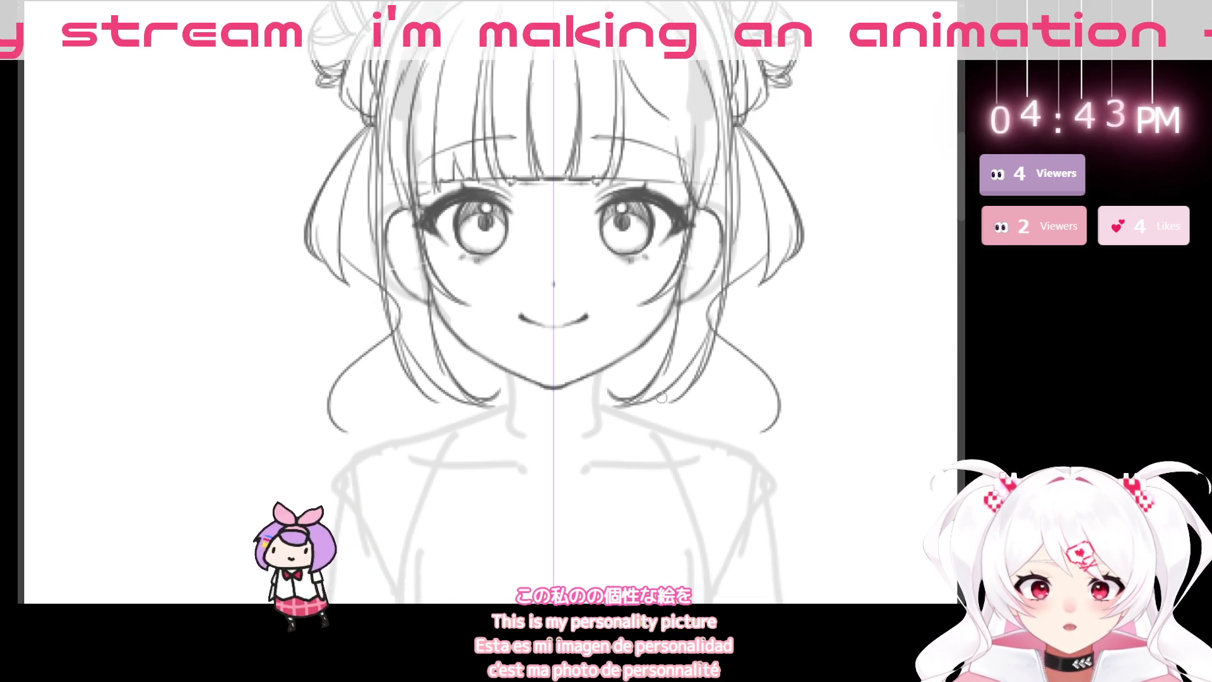
{"action": "scroll", "coordinate": [480, 442], "scroll_direction": "up", "scroll_amount": 3}
{"action": "scroll", "coordinate": [543, 518], "scroll_direction": "right", "scroll_amount": 3}
{"action": "scroll", "coordinate": [577, 556], "scroll_direction": "down", "scroll_amount": 3}
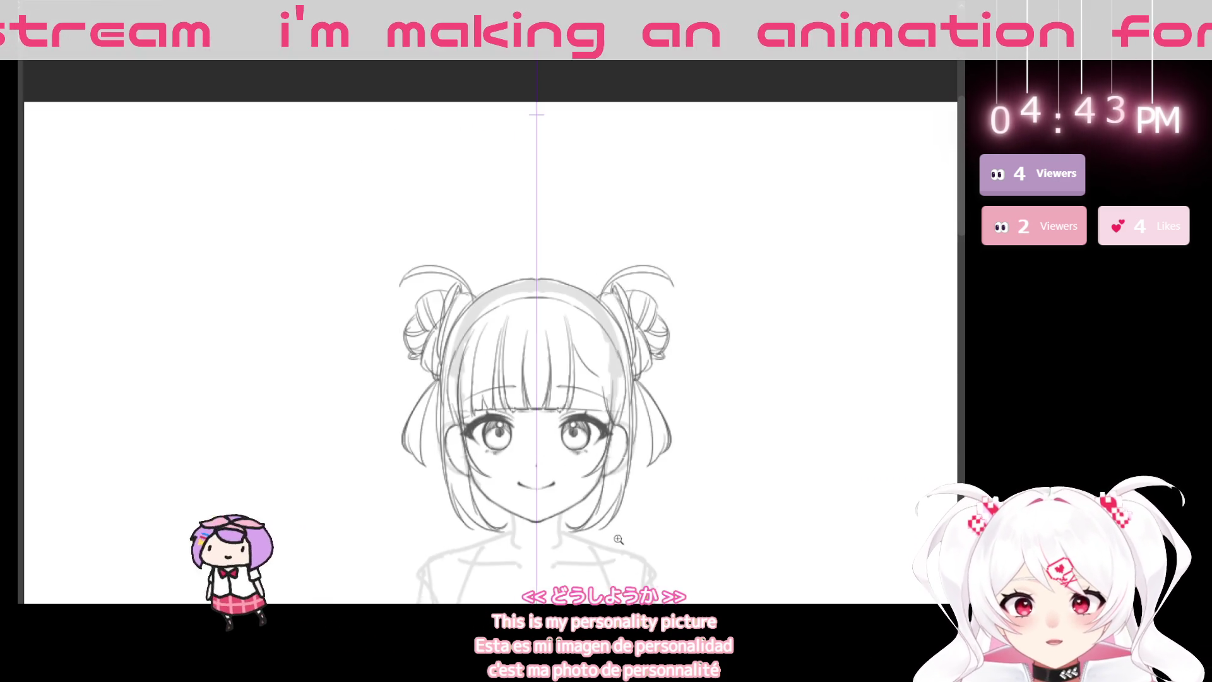
- Zoom in on the face and redraw the outer hair curves down toward the shoulders
{"action": "scroll", "coordinate": [562, 493], "scroll_direction": "down", "scroll_amount": 5}
{"action": "left_click_drag", "start_coordinate": [582, 437], "coordinate": [530, 461]}
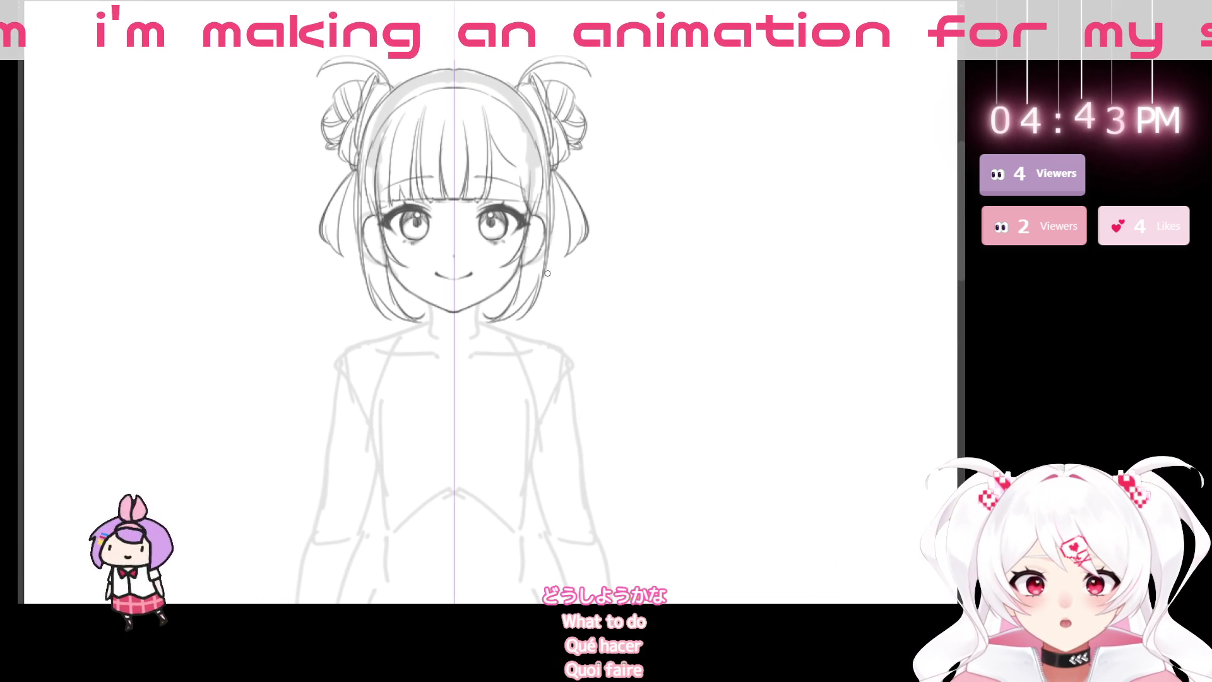
{"action": "left_click", "coordinate": [363, 328]}
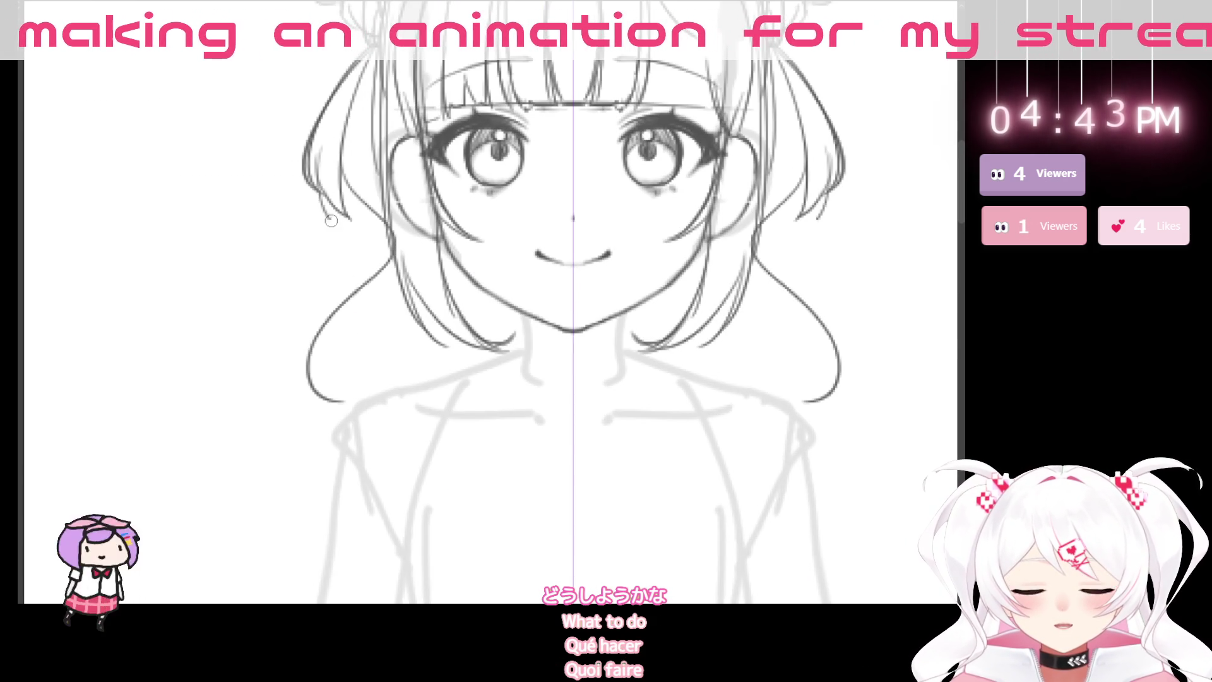
{"action": "key", "text": "ctrl+z"}
{"action": "mouse_move", "coordinate": [325, 127]}
{"action": "left_mouse_down"}
{"action": "mouse_move", "coordinate": [316, 140]}
{"action": "mouse_move", "coordinate": [334, 239]}
{"action": "left_mouse_up"}
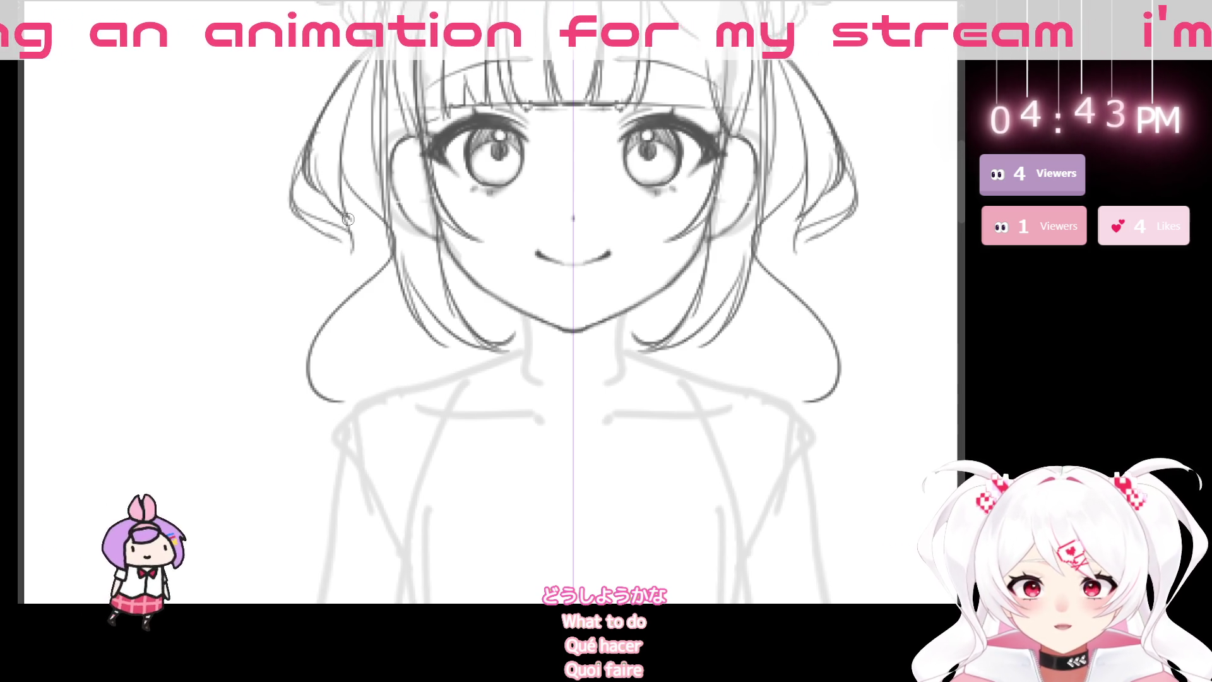
{"action": "left_click_drag", "start_coordinate": [348, 220], "coordinate": [278, 341]}
{"action": "key", "text": "ctrl+z"}
{"action": "mouse_move", "coordinate": [353, 224]}
{"action": "left_mouse_down"}
{"action": "mouse_move", "coordinate": [272, 381]}
{"action": "mouse_move", "coordinate": [316, 407]}
{"action": "mouse_move", "coordinate": [360, 381]}
{"action": "left_mouse_up"}
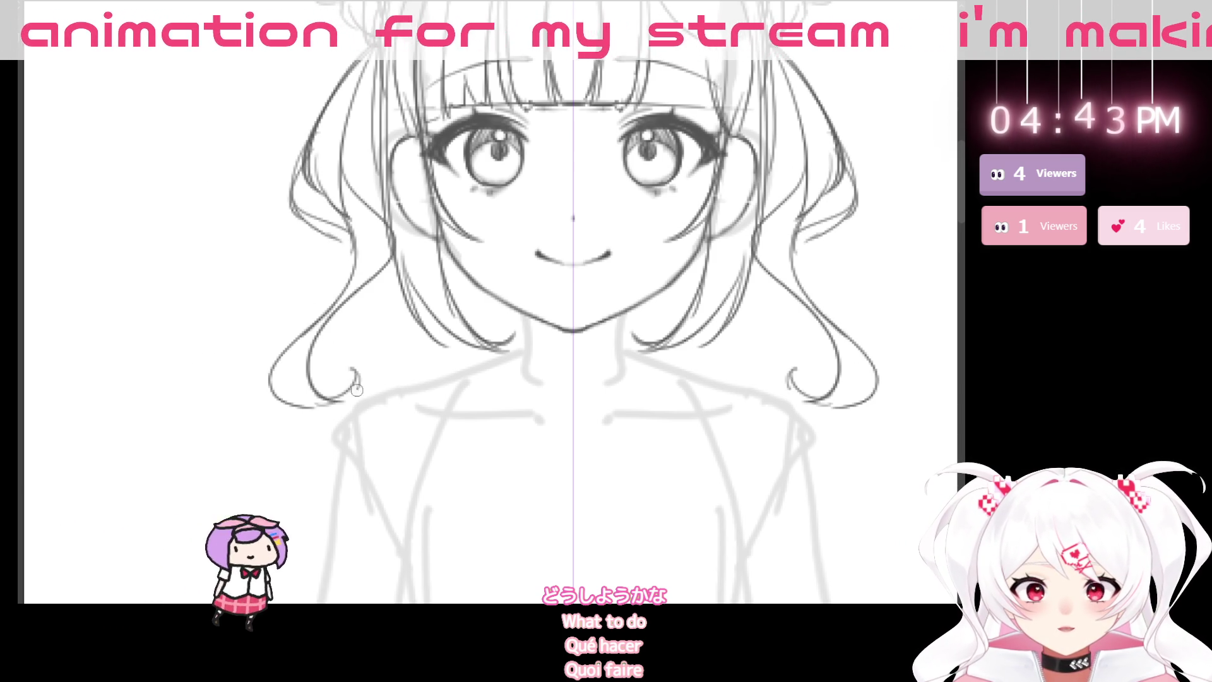
{"action": "scroll", "coordinate": [556, 449], "scroll_direction": "down", "scroll_amount": 5}
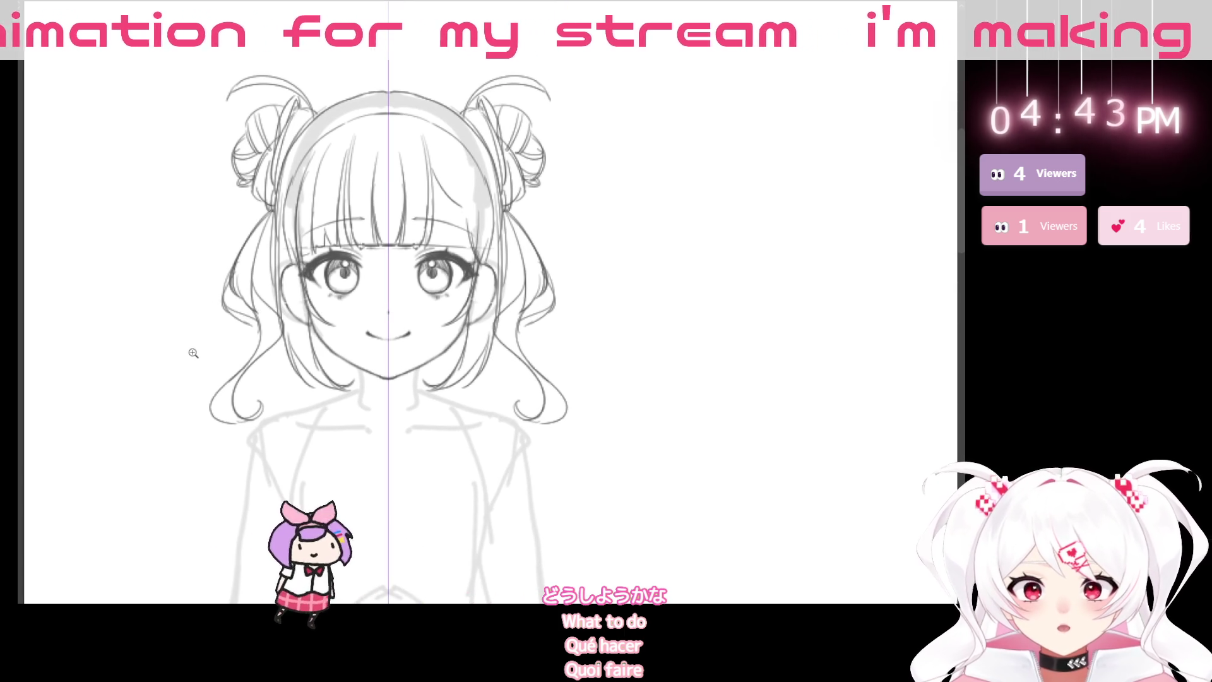
- Erase the old outer strands and redraw the hair strand beside the left cheek
{"action": "left_click", "coordinate": [195, 356]}
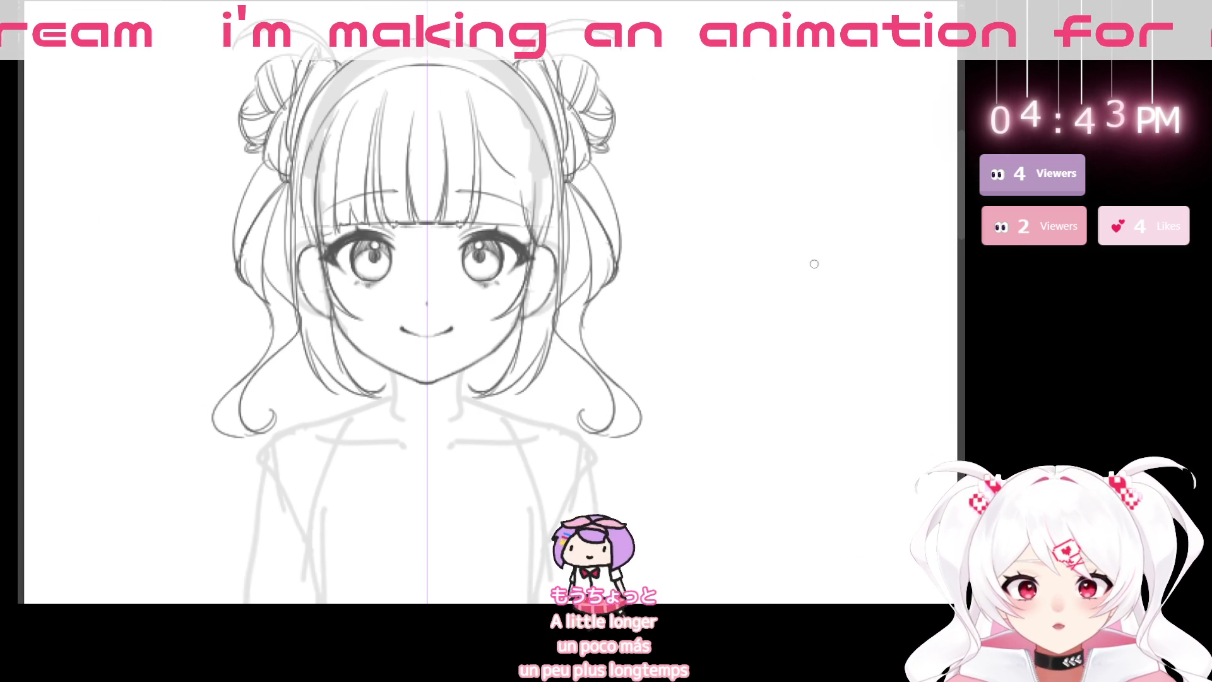
{"action": "mouse_move", "coordinate": [272, 313]}
{"action": "left_mouse_down"}
{"action": "mouse_move", "coordinate": [252, 231]}
{"action": "mouse_move", "coordinate": [277, 199]}
{"action": "mouse_move", "coordinate": [240, 278]}
{"action": "mouse_move", "coordinate": [263, 197]}
{"action": "mouse_move", "coordinate": [264, 297]}
{"action": "left_mouse_up"}
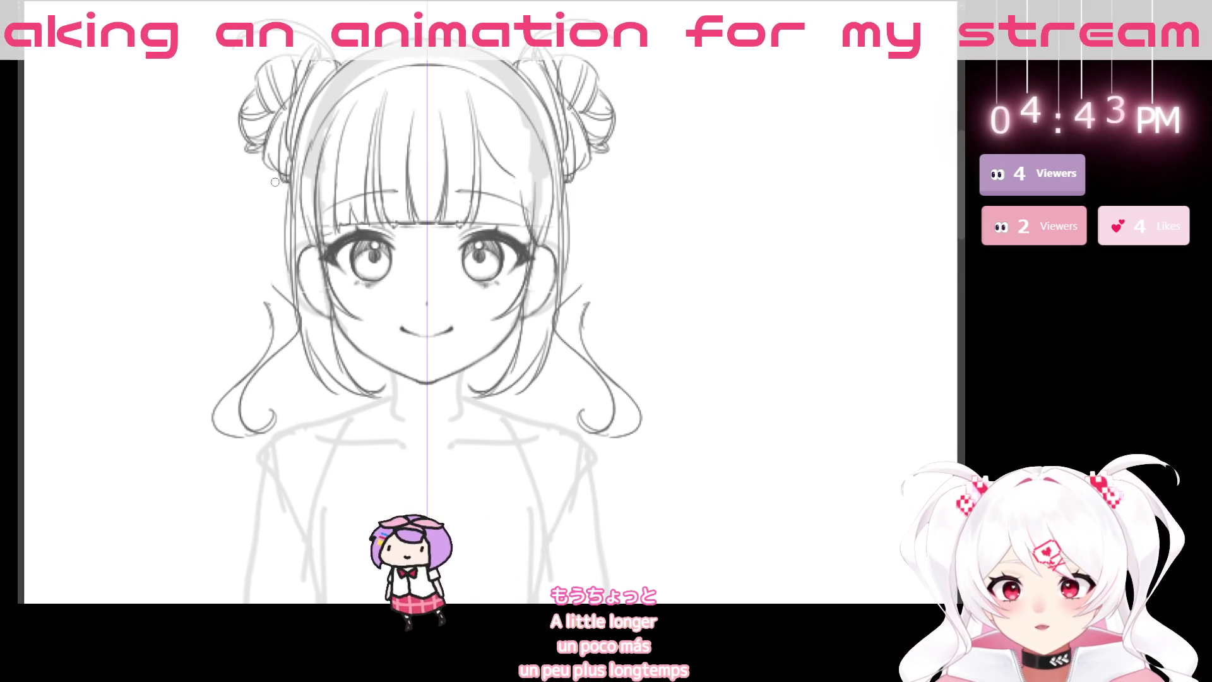
{"action": "mouse_move", "coordinate": [267, 170]}
{"action": "left_mouse_down"}
{"action": "mouse_move", "coordinate": [217, 271]}
{"action": "mouse_move", "coordinate": [269, 303]}
{"action": "mouse_move", "coordinate": [259, 312]}
{"action": "left_mouse_up"}
{"action": "key", "text": "ctrl+z"}
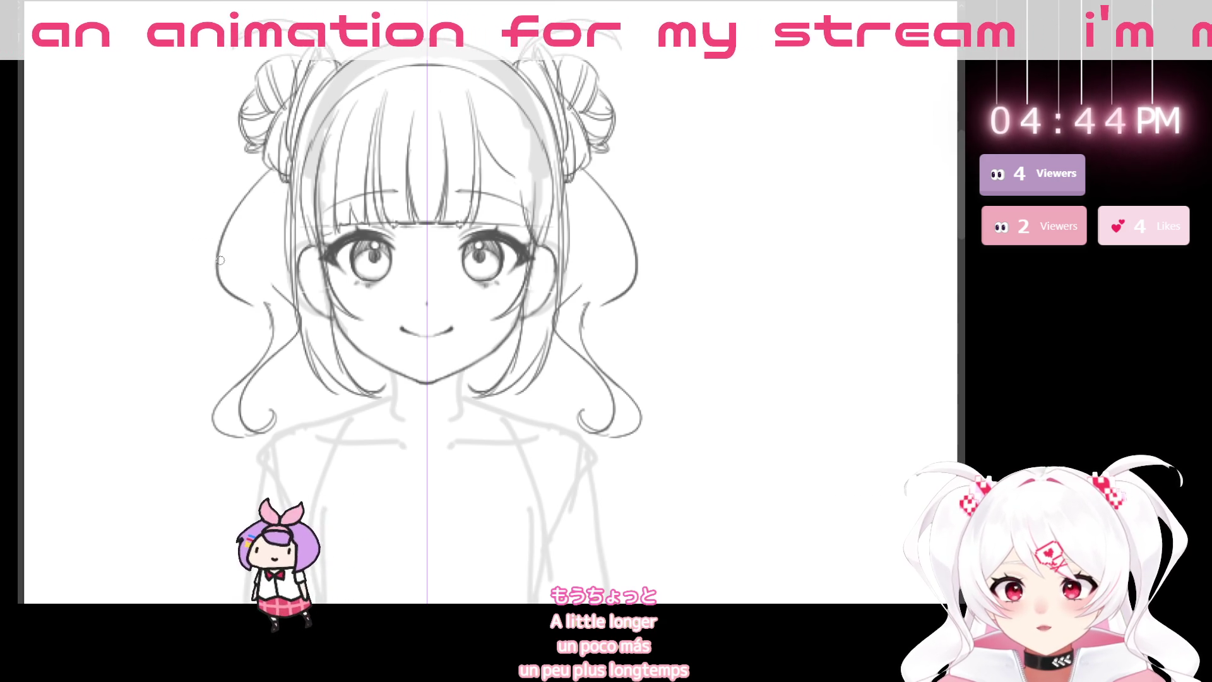
{"action": "left_click_drag", "start_coordinate": [223, 255], "coordinate": [259, 335]}
{"action": "key", "text": "ctrl+z"}
{"action": "left_click_drag", "start_coordinate": [234, 290], "coordinate": [271, 341]}
{"action": "key", "text": "ctrl+z"}
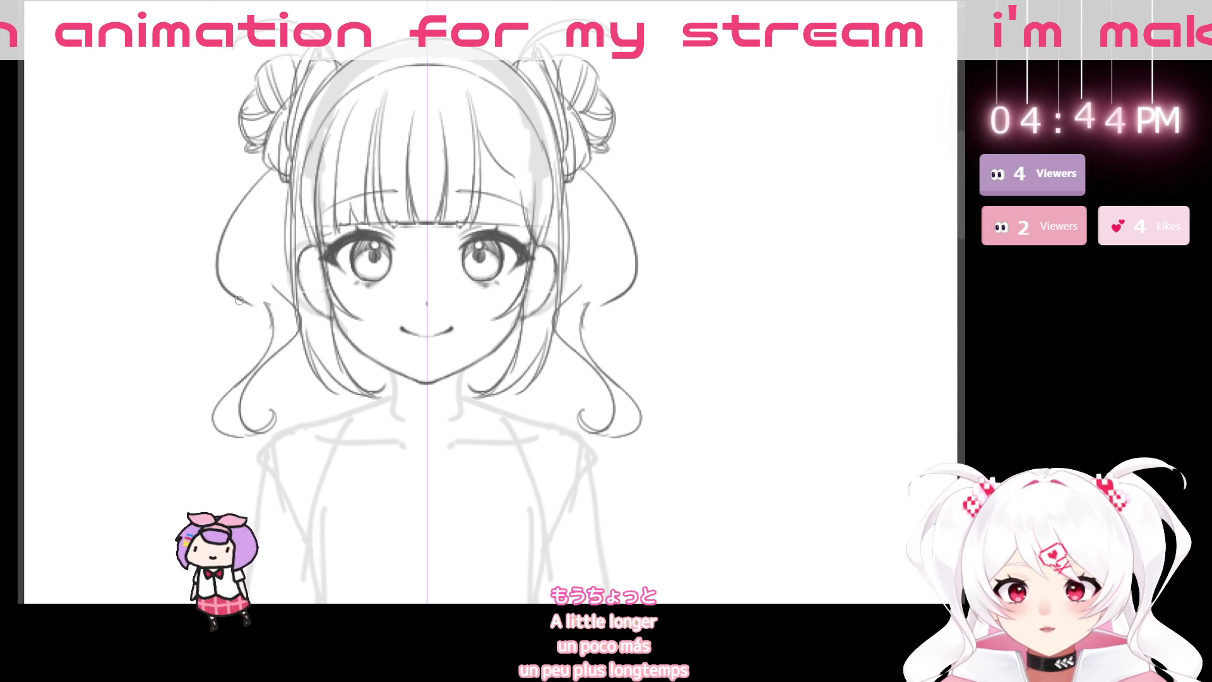
{"action": "left_click_drag", "start_coordinate": [236, 297], "coordinate": [264, 354]}
- Redraw the wavy outer strand and the left hair strand running down the side
{"action": "left_click_drag", "start_coordinate": [225, 272], "coordinate": [284, 313]}
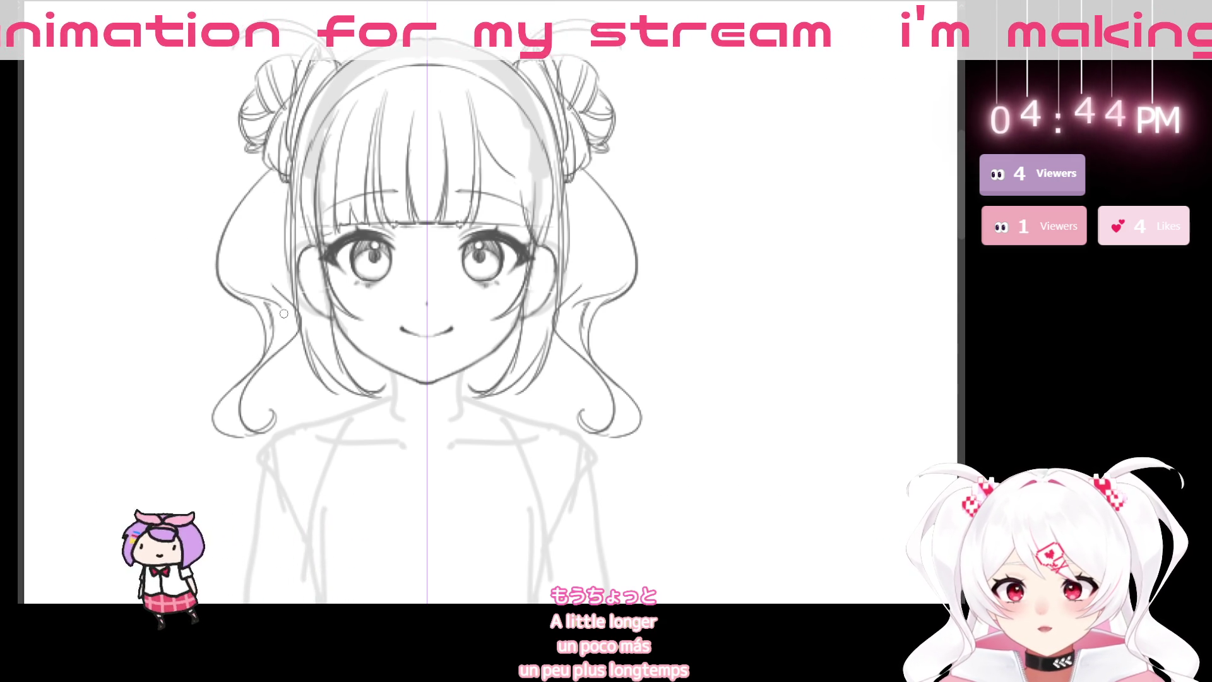
{"action": "key", "text": "ctrl+z"}
{"action": "left_click_drag", "start_coordinate": [227, 277], "coordinate": [285, 320]}
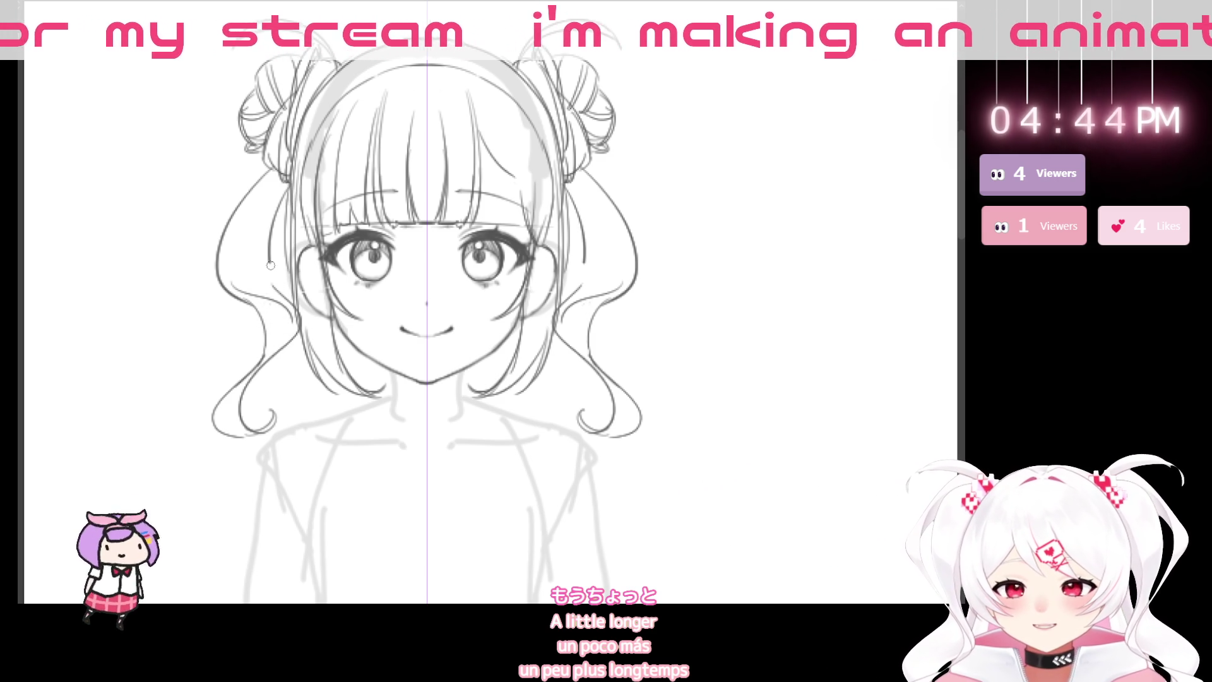
{"action": "key", "text": "ctrl+z"}
{"action": "left_click_drag", "start_coordinate": [282, 184], "coordinate": [292, 286]}
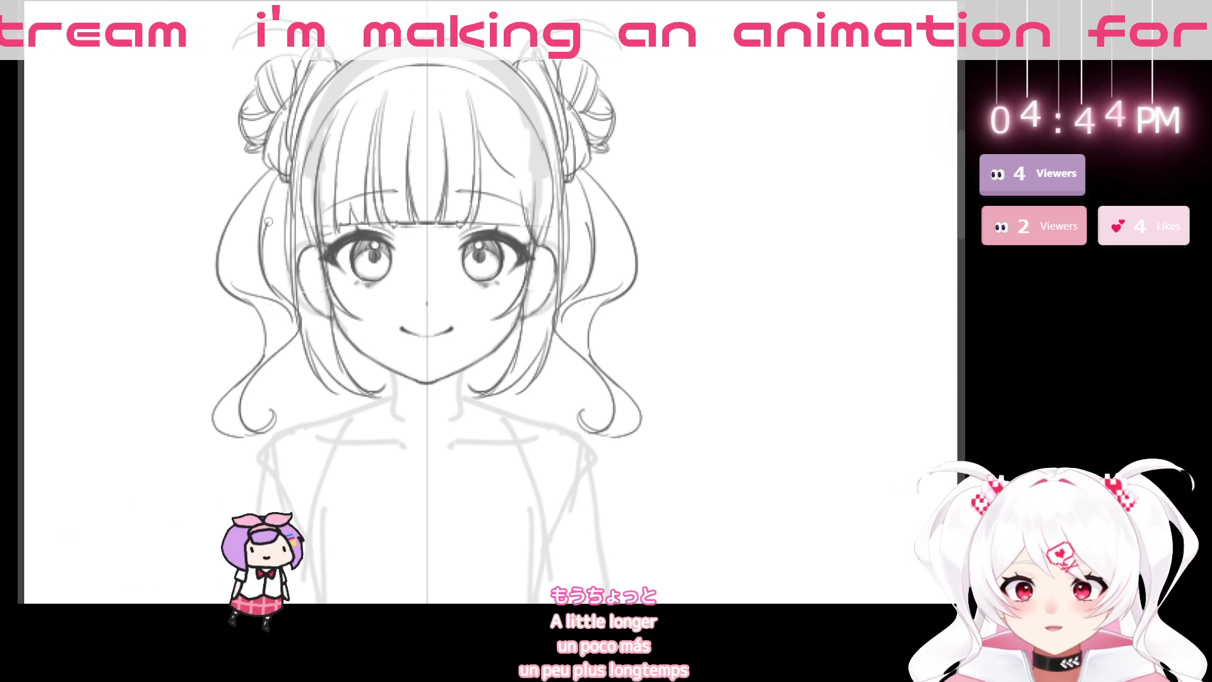
{"action": "key", "text": "ctrl+z"}
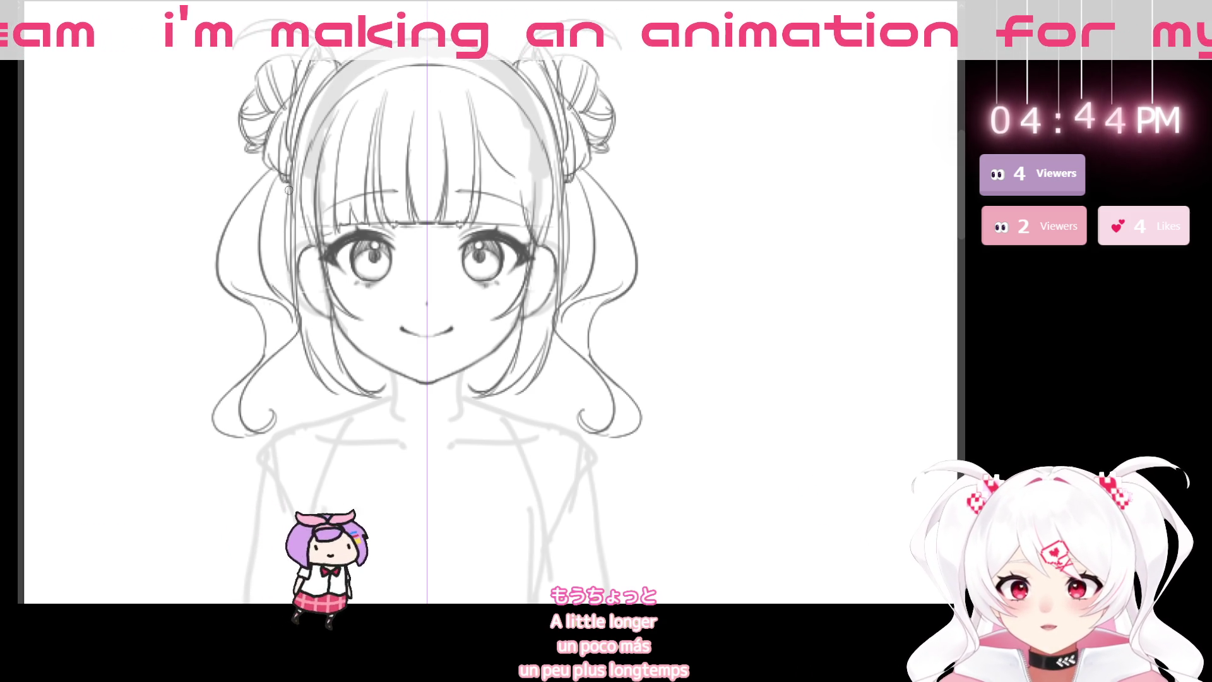
{"action": "left_click_drag", "start_coordinate": [277, 189], "coordinate": [288, 278]}
{"action": "scroll", "coordinate": [622, 323], "scroll_direction": "down", "scroll_amount": 1}
{"action": "left_click_drag", "start_coordinate": [575, 400], "coordinate": [470, 368]}
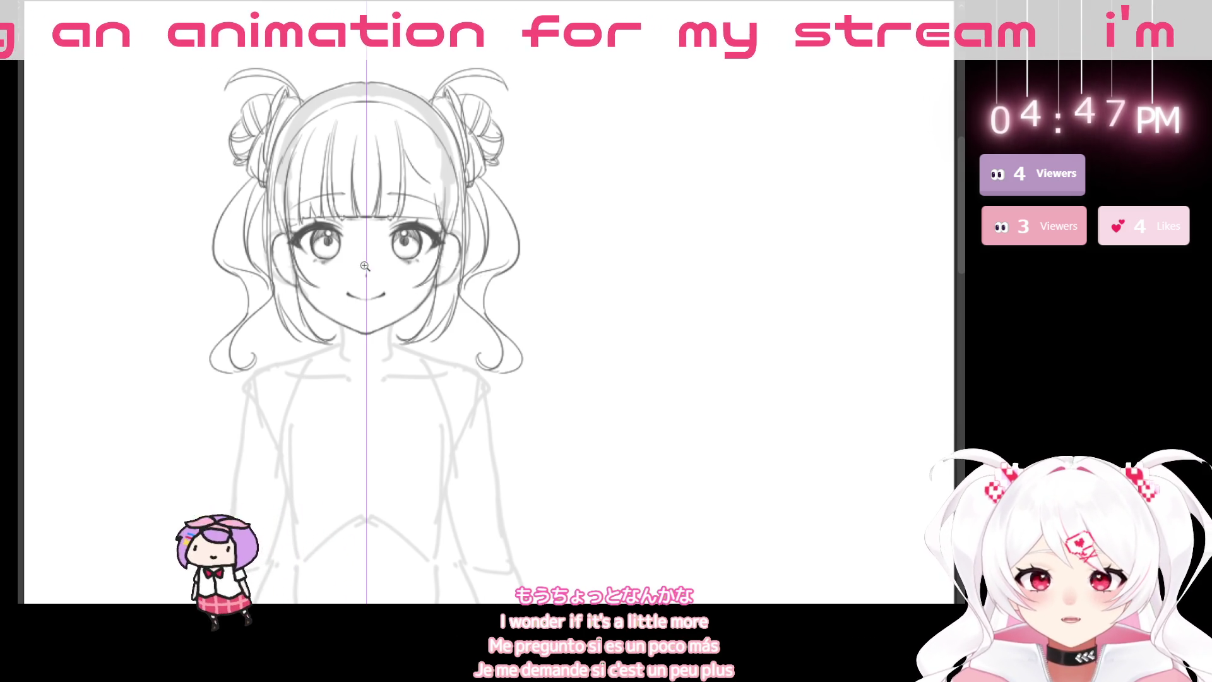
{"action": "scroll", "coordinate": [366, 266], "scroll_direction": "up", "scroll_amount": 3}
{"action": "scroll", "coordinate": [357, 268], "scroll_direction": "down", "scroll_amount": 5}
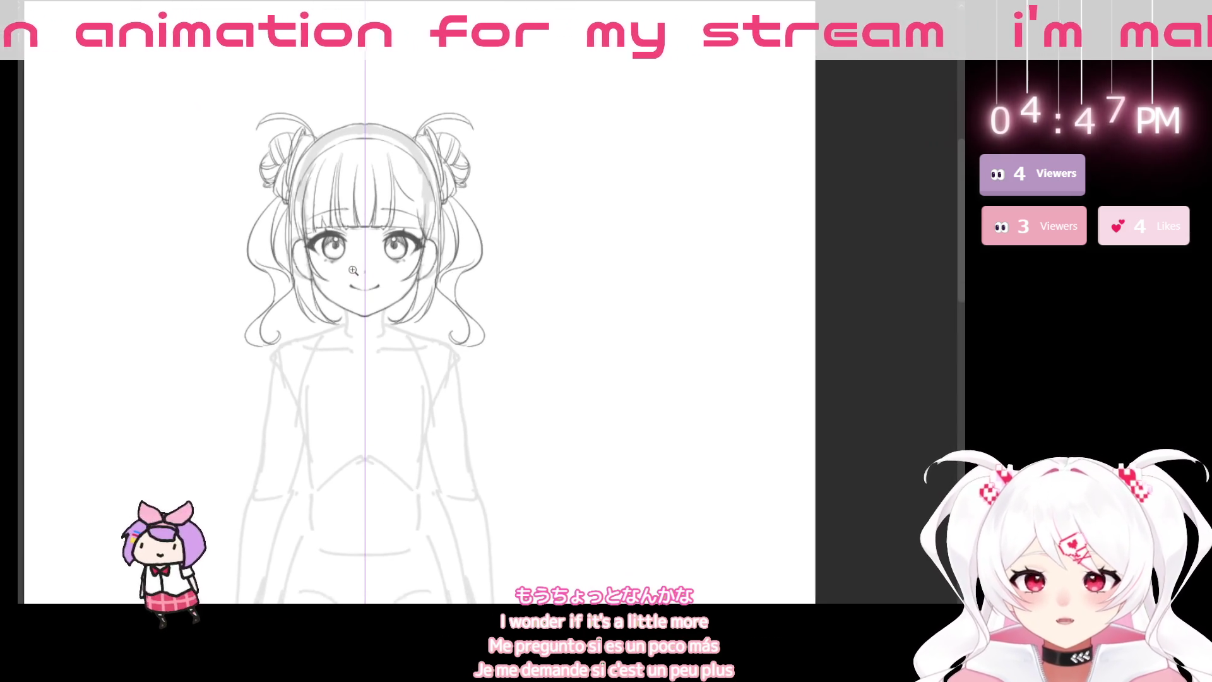
{"action": "scroll", "coordinate": [352, 270], "scroll_direction": "up", "scroll_amount": 3}
{"action": "left_click_drag", "start_coordinate": [440, 484], "coordinate": [494, 539]}
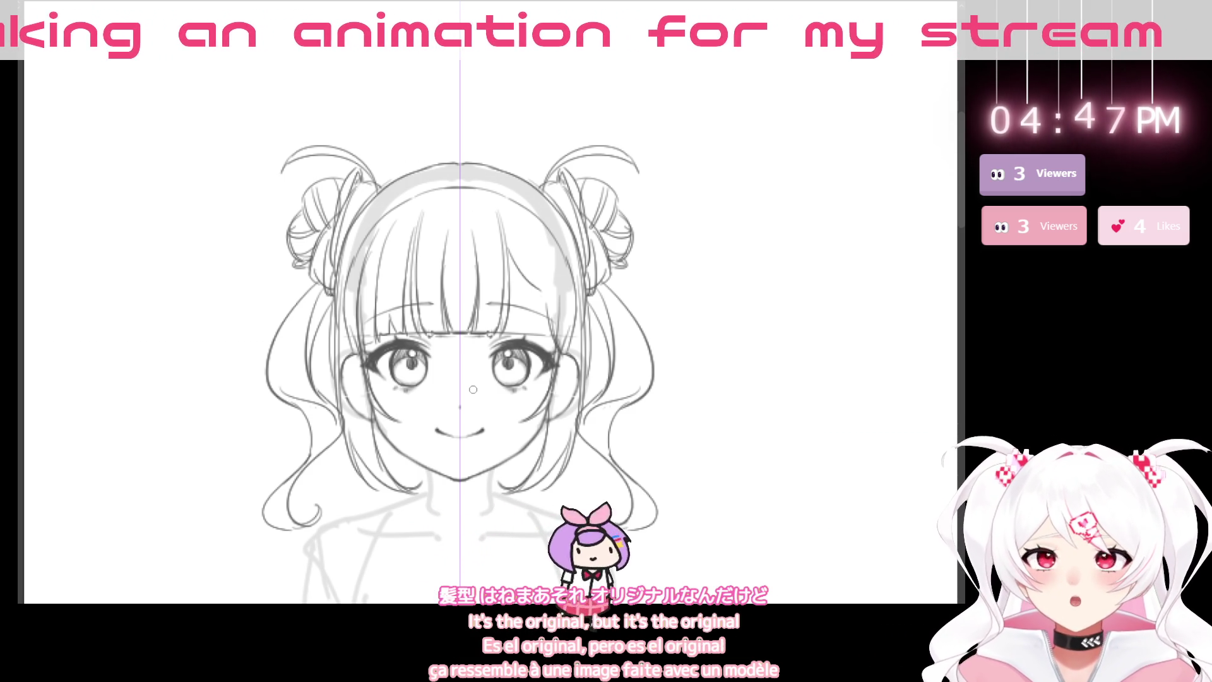
{"action": "mouse_move", "coordinate": [517, 409]}
{"action": "left_mouse_down"}
{"action": "mouse_move", "coordinate": [638, 454]}
{"action": "mouse_move", "coordinate": [664, 443]}
{"action": "mouse_move", "coordinate": [722, 378]}
{"action": "left_mouse_up"}
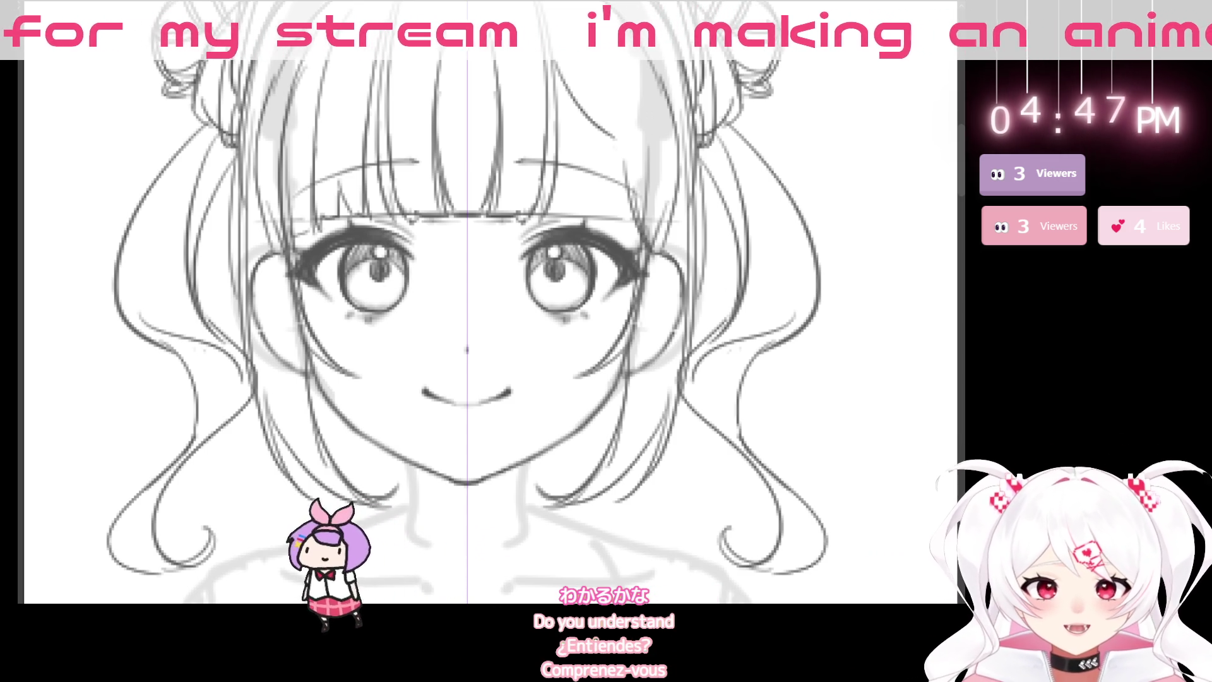
{"action": "scroll", "coordinate": [454, 300], "scroll_direction": "down", "scroll_amount": 2}
{"action": "scroll", "coordinate": [454, 301], "scroll_direction": "up", "scroll_amount": 3}
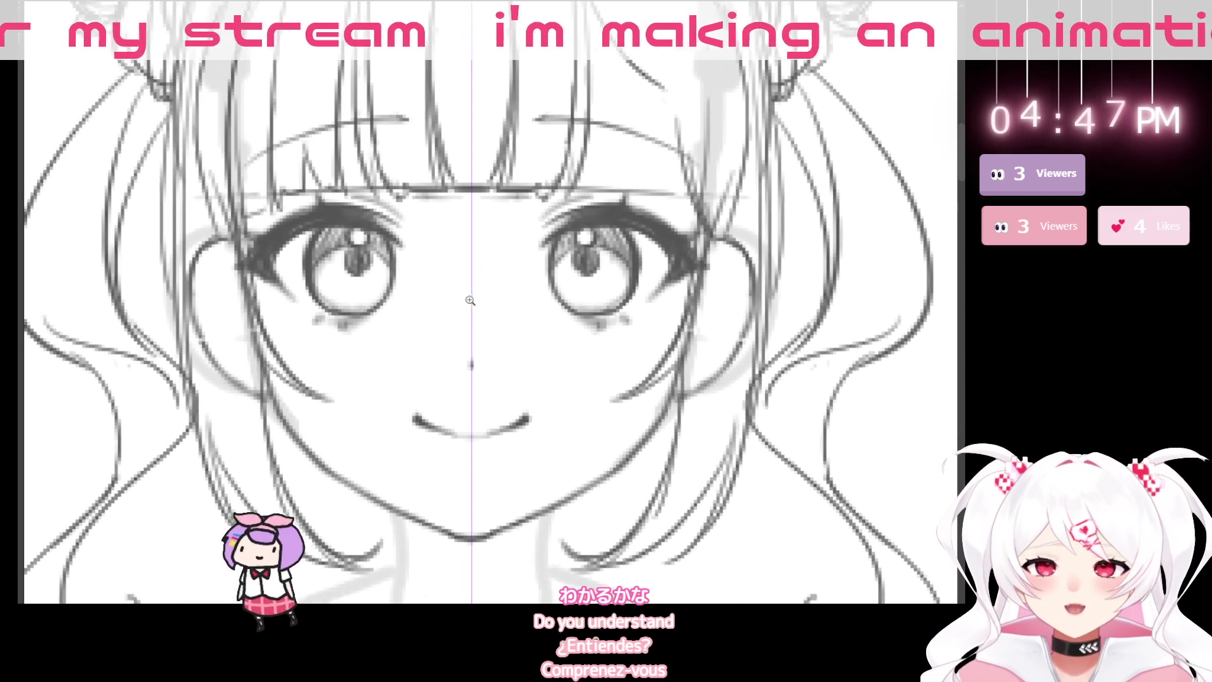
{"action": "scroll", "coordinate": [395, 450], "scroll_direction": "up", "scroll_amount": 1}
{"action": "left_click_drag", "start_coordinate": [395, 450], "coordinate": [410, 455]}
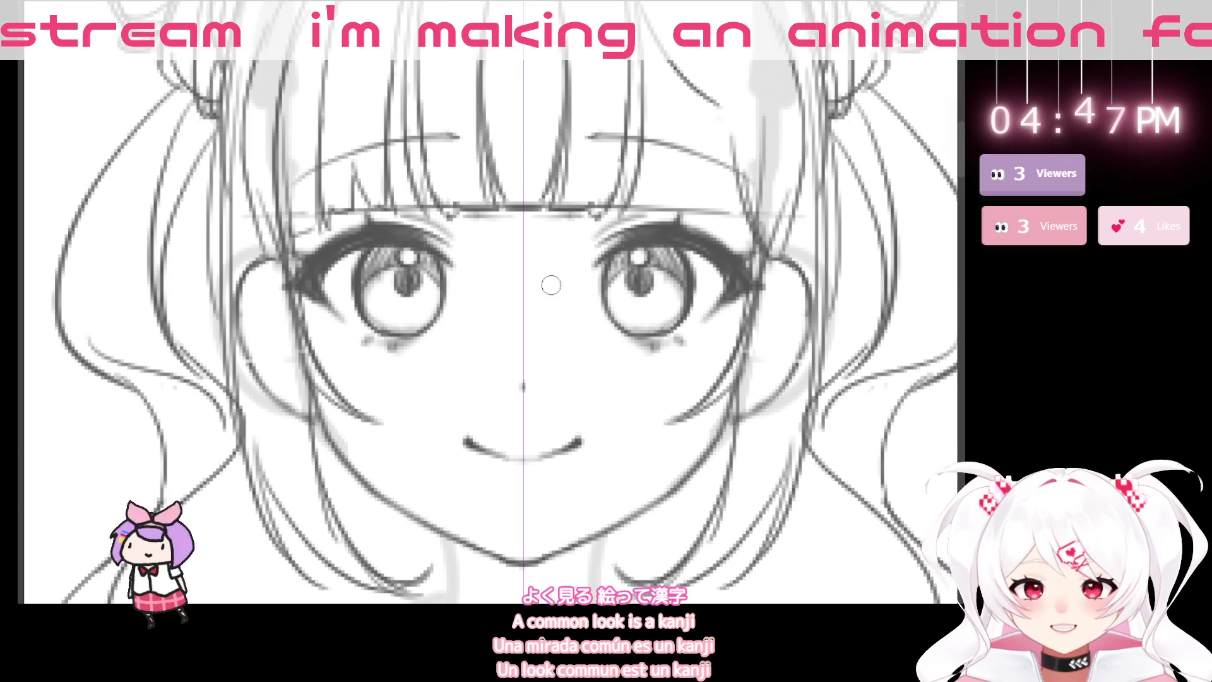
{"action": "scroll", "coordinate": [611, 389], "scroll_direction": "down", "scroll_amount": 3}
{"action": "left_click_drag", "start_coordinate": [611, 391], "coordinate": [518, 399]}
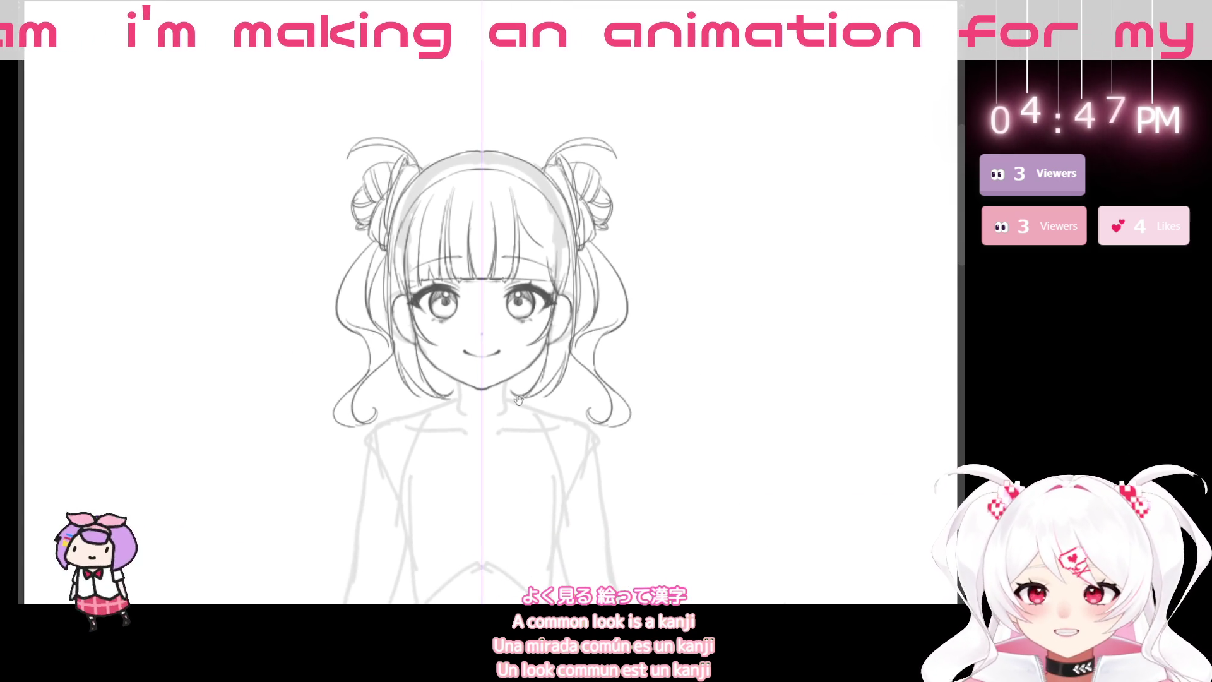
{"action": "scroll", "coordinate": [458, 327], "scroll_direction": "up", "scroll_amount": 3}
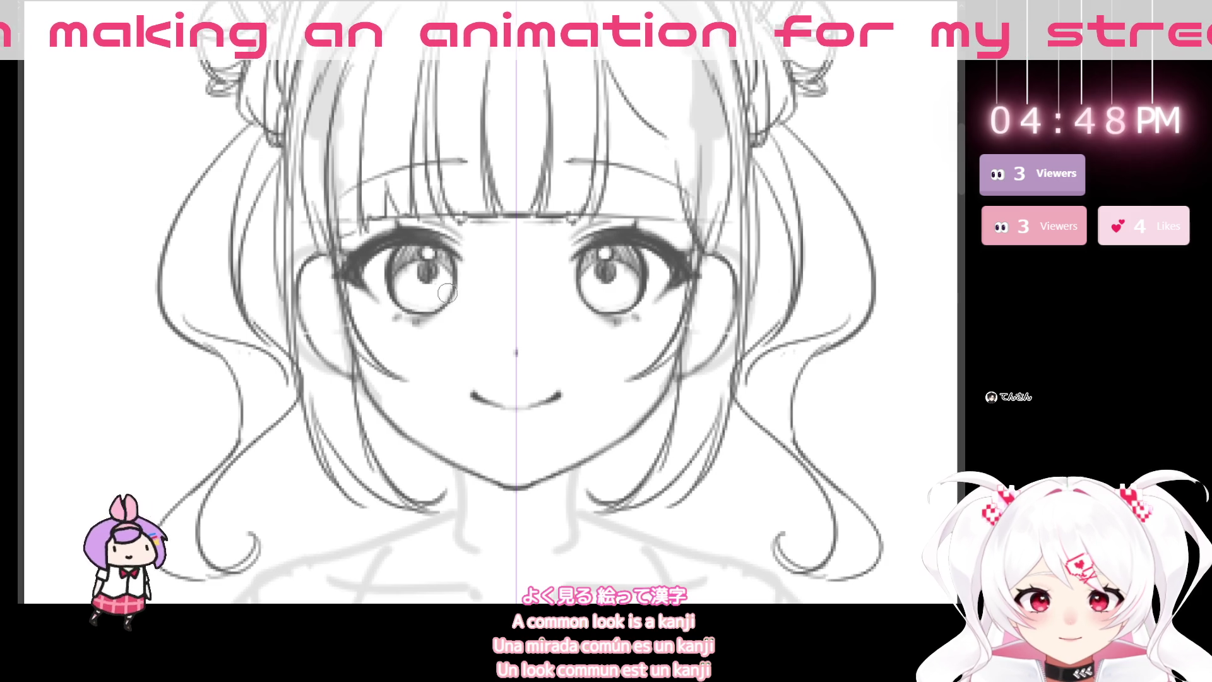
{"action": "scroll", "coordinate": [580, 343], "scroll_direction": "down", "scroll_amount": 3}
{"action": "left_click_drag", "start_coordinate": [657, 442], "coordinate": [625, 395]}
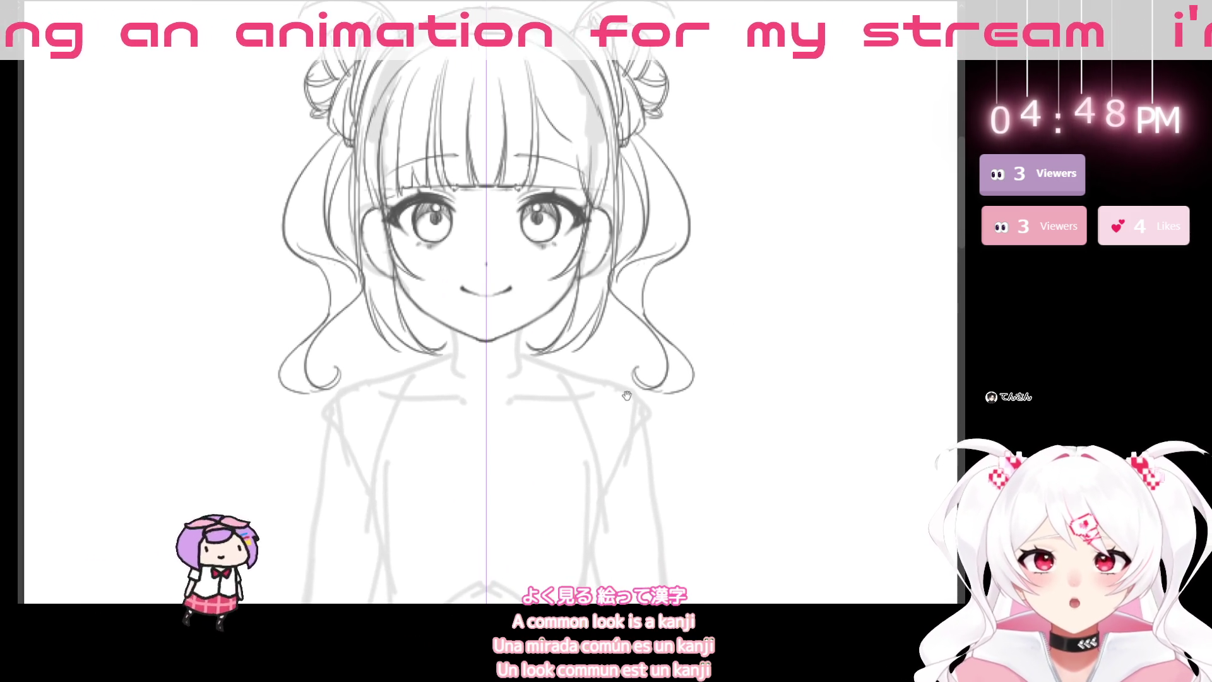
{"action": "scroll", "coordinate": [526, 365], "scroll_direction": "up", "scroll_amount": 2}
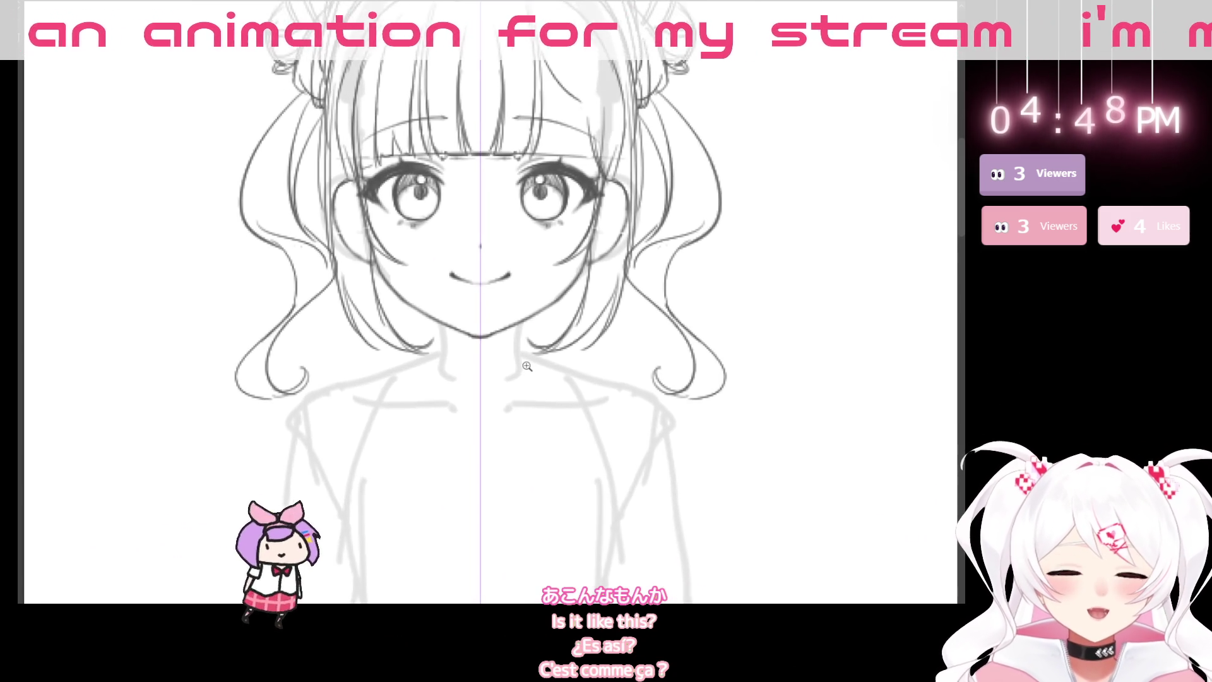
{"action": "scroll", "coordinate": [527, 365], "scroll_direction": "up", "scroll_amount": 3}
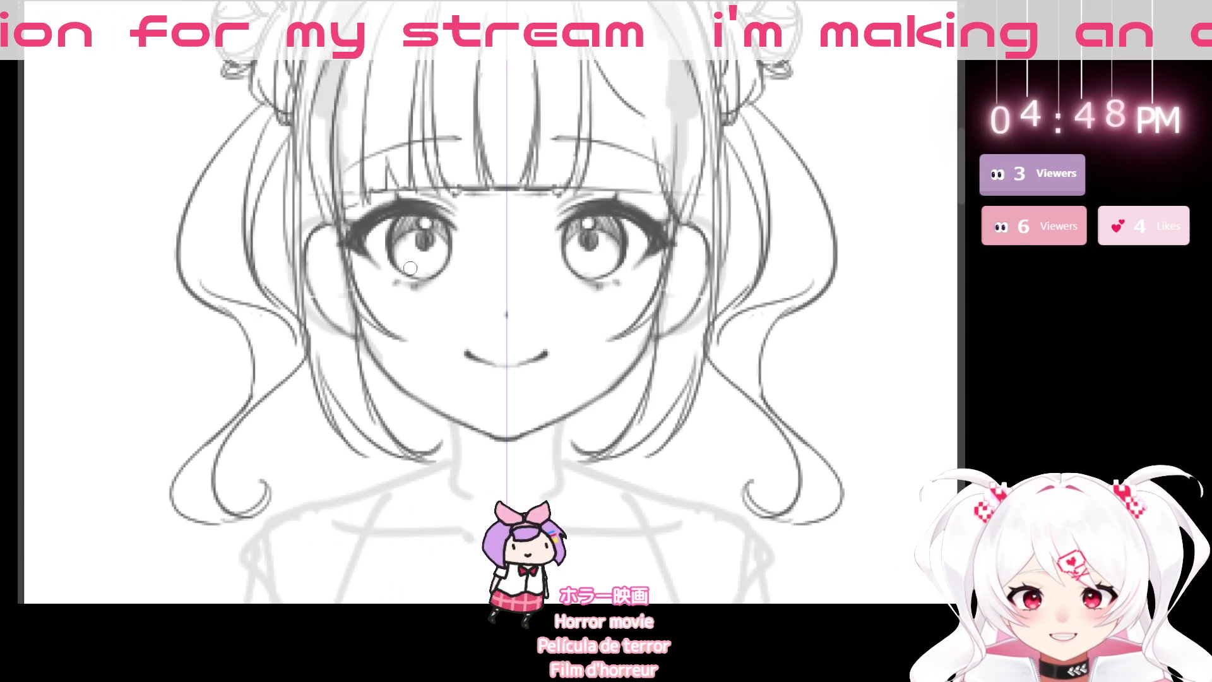
{"action": "key", "text": "ctrl+0"}
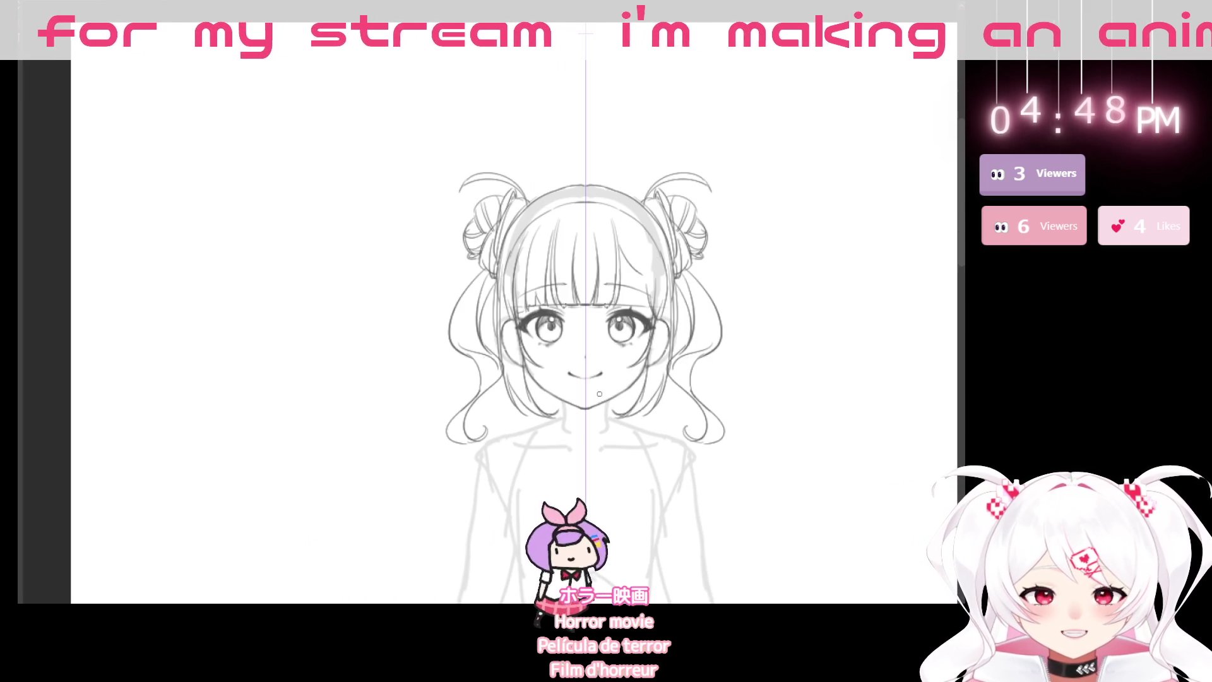
- Zoom in on the right eye and rotate the view 90° clockwise
{"action": "left_click", "coordinate": [628, 339]}
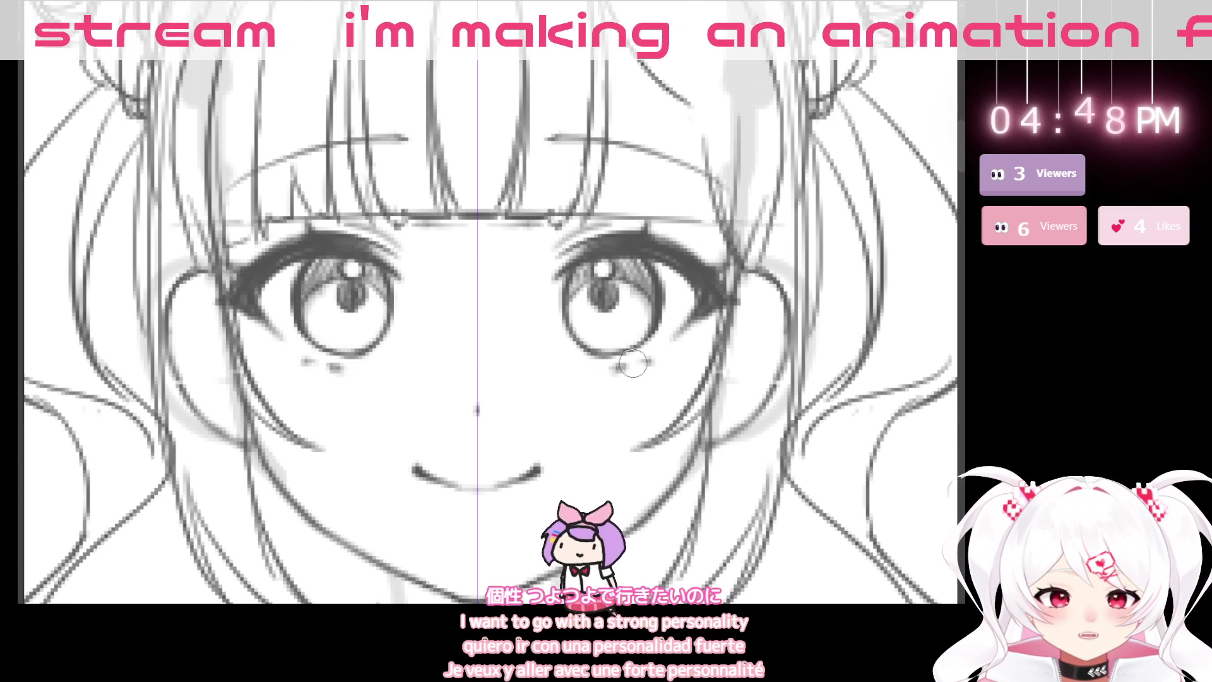
{"action": "left_click_drag", "start_coordinate": [514, 354], "coordinate": [466, 355]}
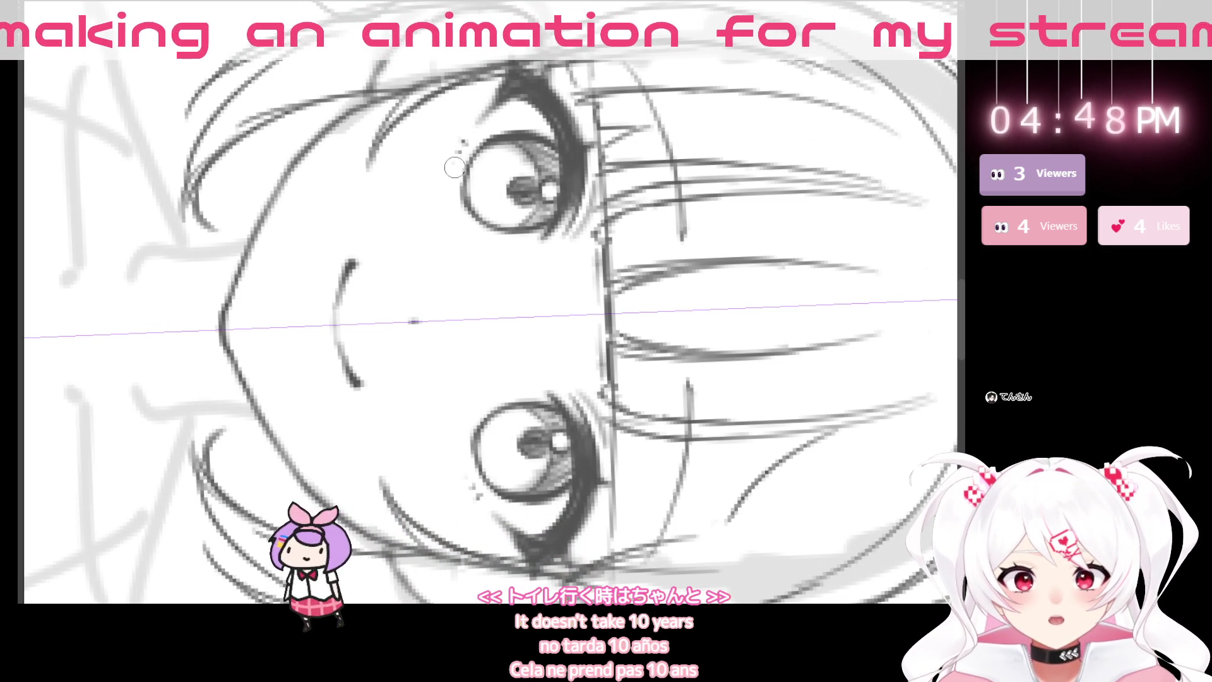
- Rotate the view back upright and zoom out to show the whole figure
{"action": "scroll", "coordinate": [687, 369], "scroll_direction": "down", "scroll_amount": 2}
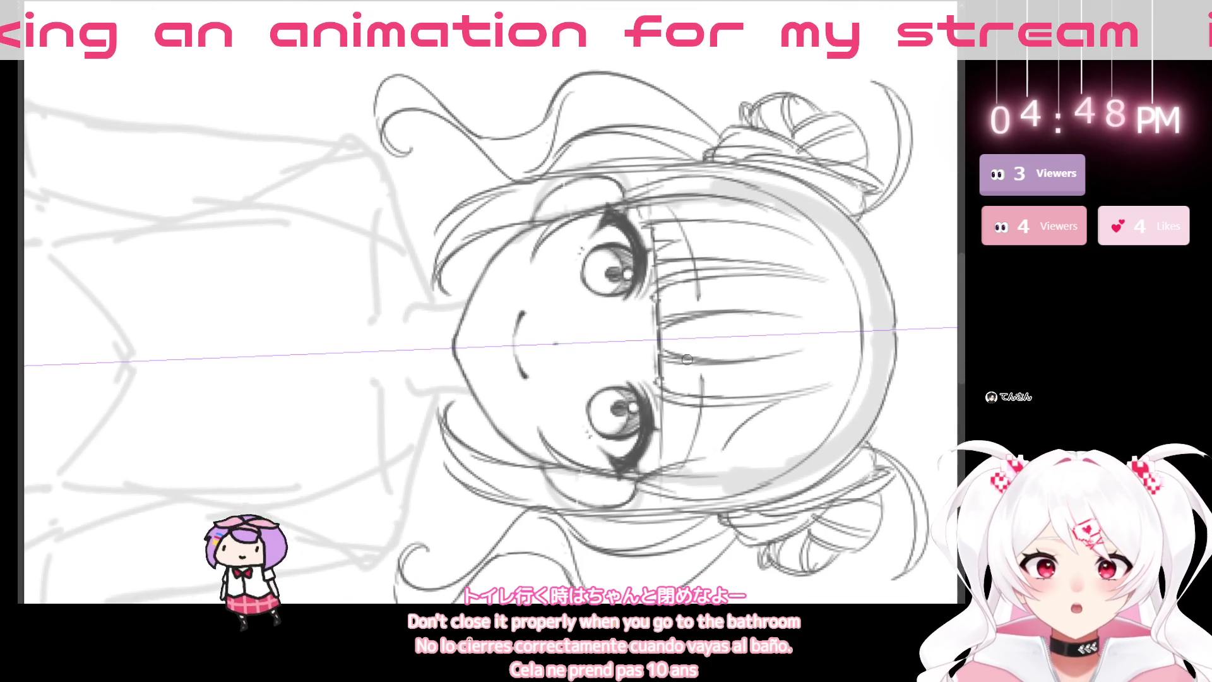
{"action": "mouse_move", "coordinate": [686, 369]}
{"action": "left_mouse_down"}
{"action": "mouse_move", "coordinate": [819, 339]}
{"action": "mouse_move", "coordinate": [814, 385]}
{"action": "left_mouse_up"}
{"action": "left_click_drag", "start_coordinate": [549, 497], "coordinate": [470, 482]}
{"action": "mouse_move", "coordinate": [379, 373]}
{"action": "left_mouse_down"}
{"action": "mouse_move", "coordinate": [353, 375]}
{"action": "mouse_move", "coordinate": [433, 446]}
{"action": "mouse_move", "coordinate": [440, 424]}
{"action": "mouse_move", "coordinate": [465, 449]}
{"action": "mouse_move", "coordinate": [471, 433]}
{"action": "mouse_move", "coordinate": [476, 495]}
{"action": "mouse_move", "coordinate": [476, 469]}
{"action": "left_mouse_up"}
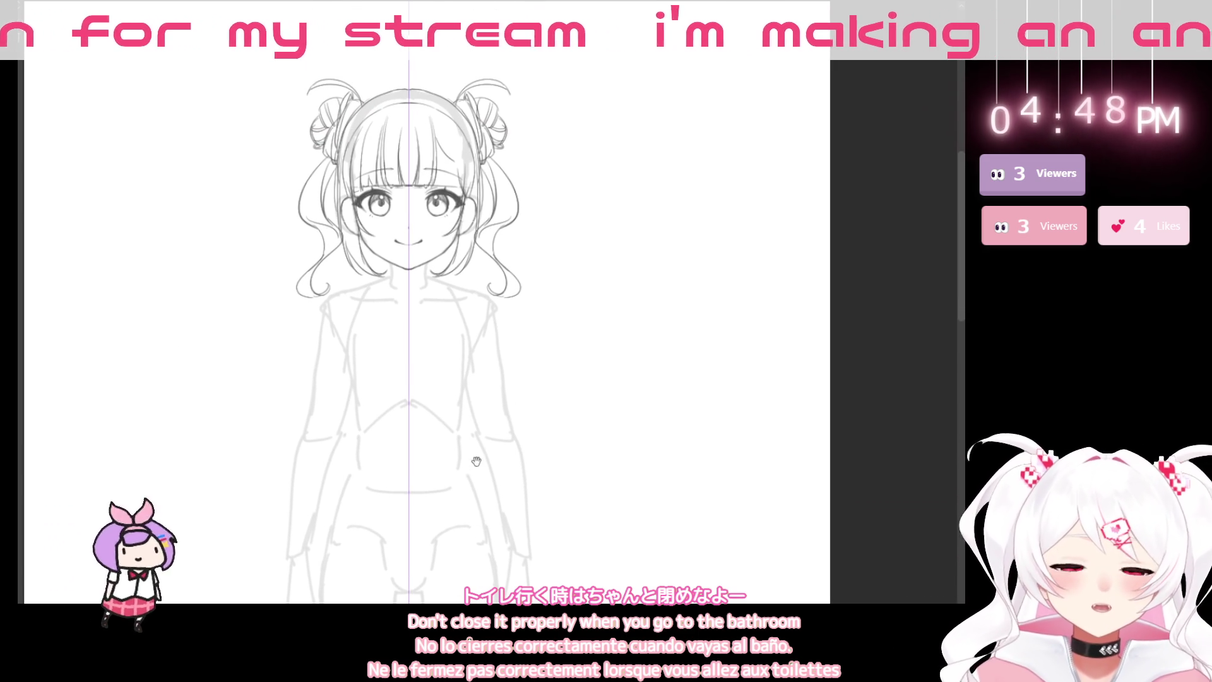
{"action": "scroll", "coordinate": [366, 203], "scroll_direction": "up", "scroll_amount": 5}
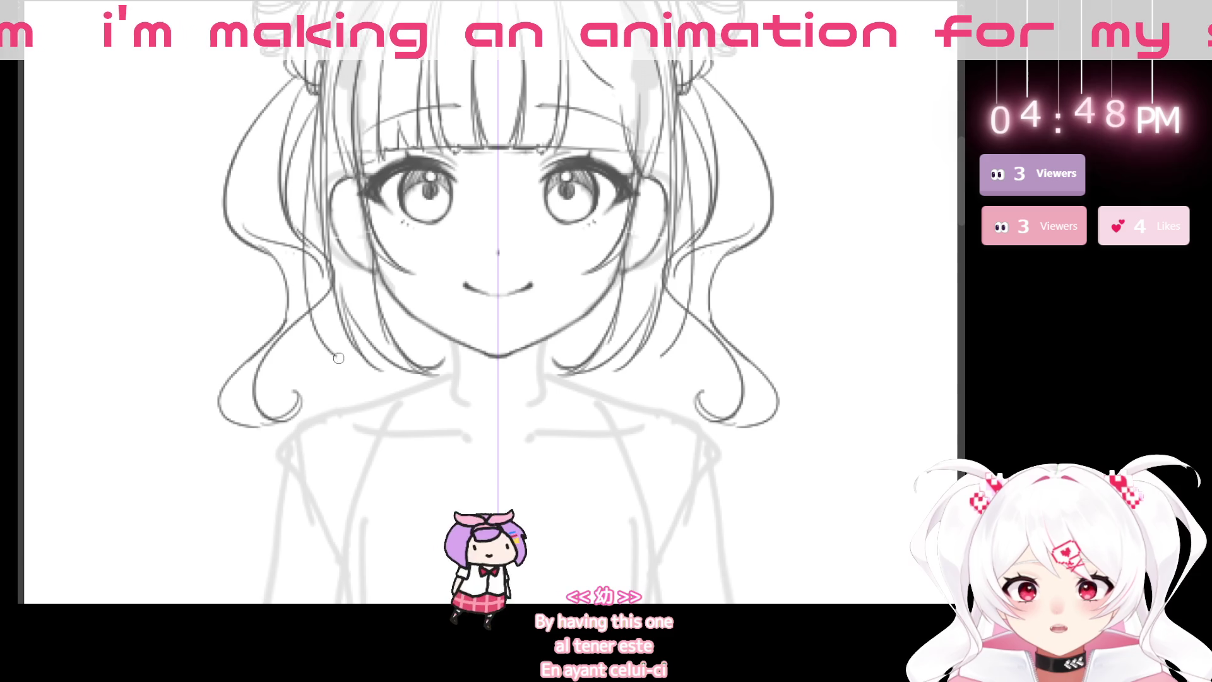
- Draw a new hair strand on the left side of the face
{"action": "left_click_drag", "start_coordinate": [319, 149], "coordinate": [367, 346]}
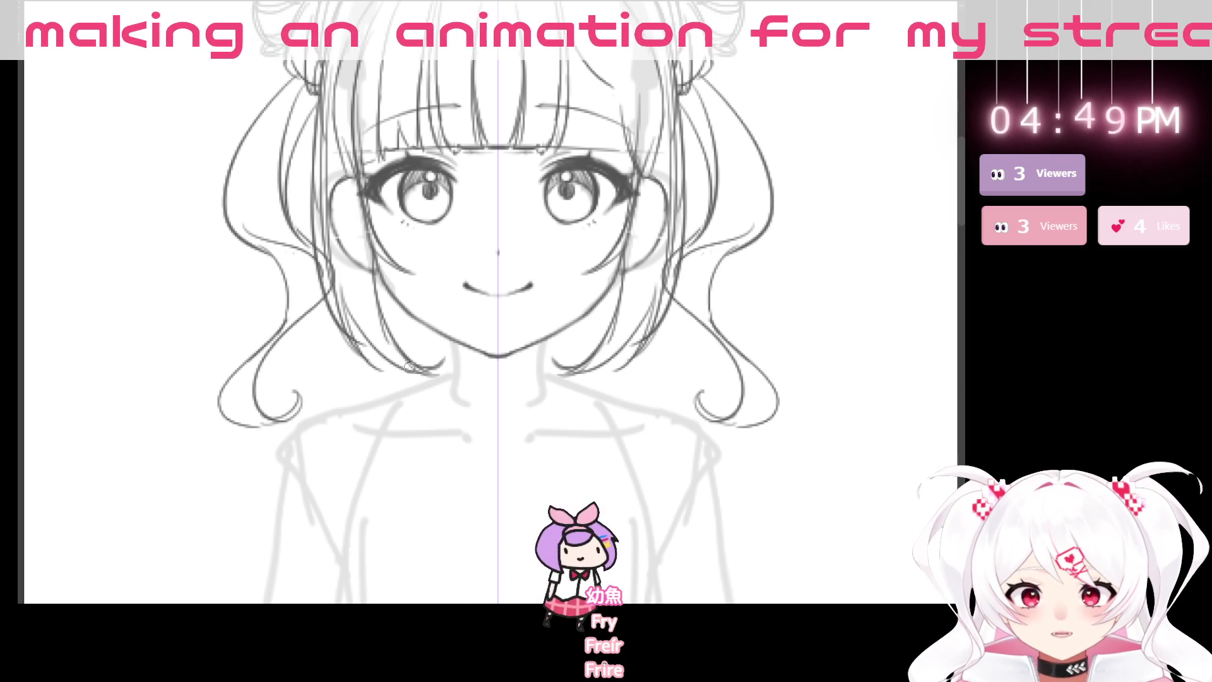
{"action": "scroll", "coordinate": [663, 446], "scroll_direction": "down", "scroll_amount": 3}
{"action": "left_click_drag", "start_coordinate": [673, 458], "coordinate": [503, 462]}
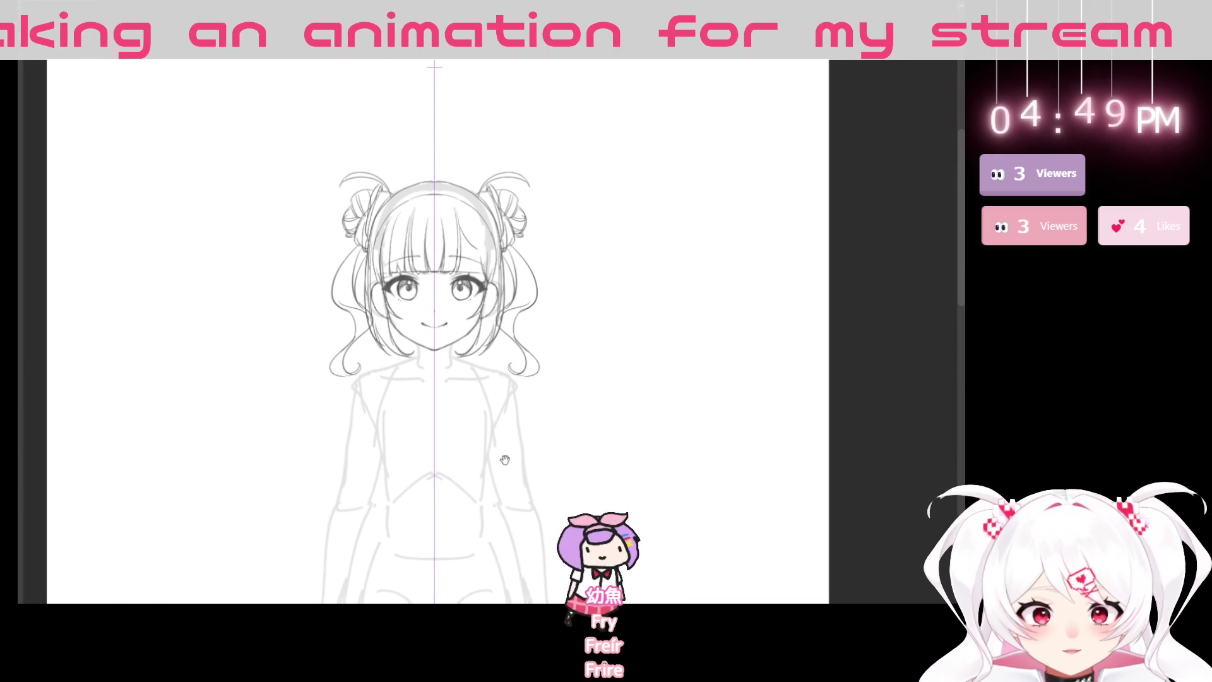
{"action": "scroll", "coordinate": [391, 316], "scroll_direction": "up", "scroll_amount": 3}
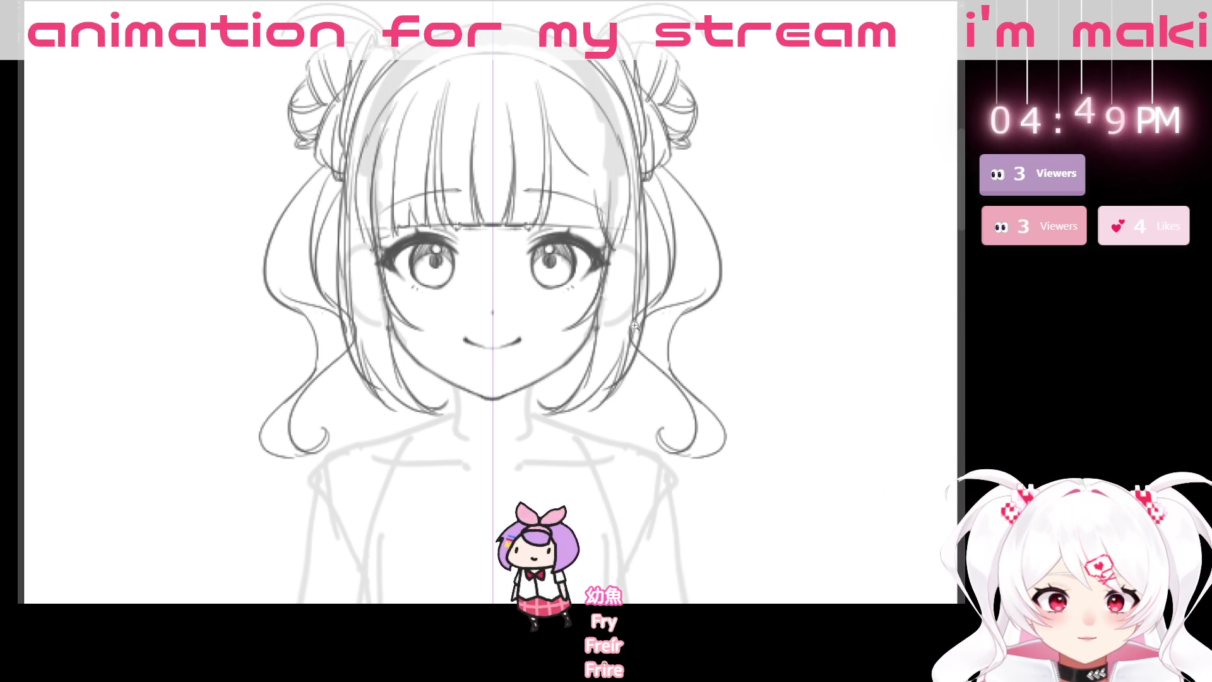
{"action": "scroll", "coordinate": [635, 323], "scroll_direction": "up", "scroll_amount": 4}
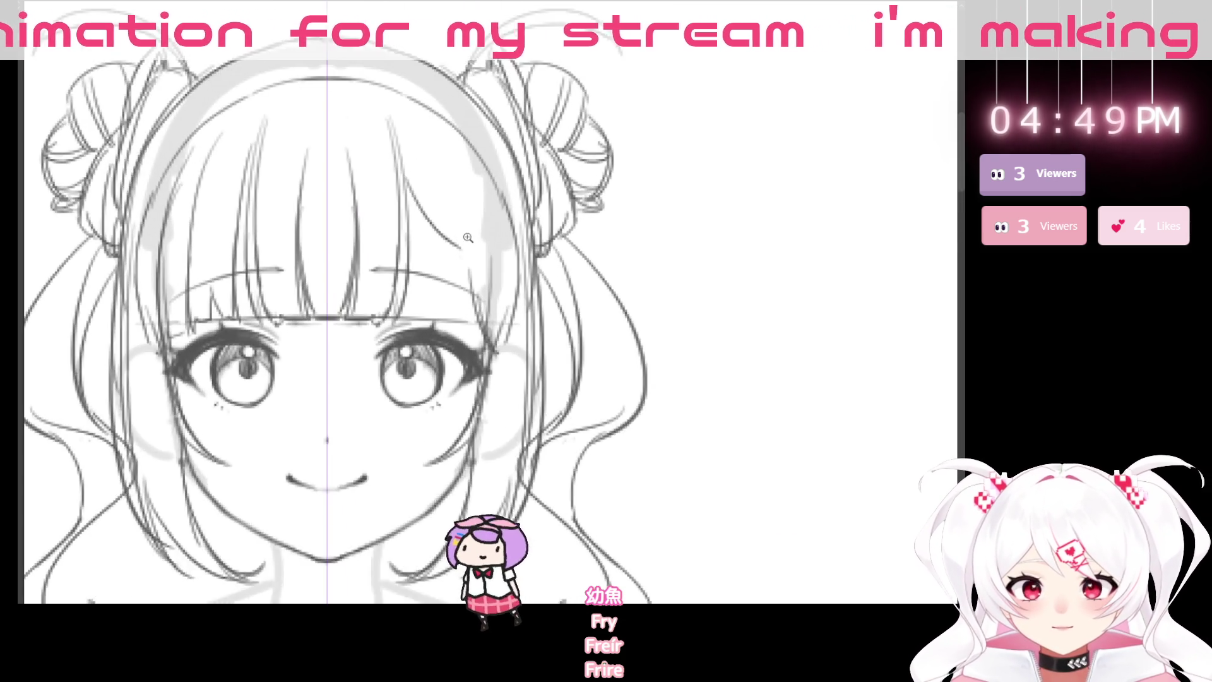
{"action": "scroll", "coordinate": [468, 237], "scroll_direction": "up", "scroll_amount": 2}
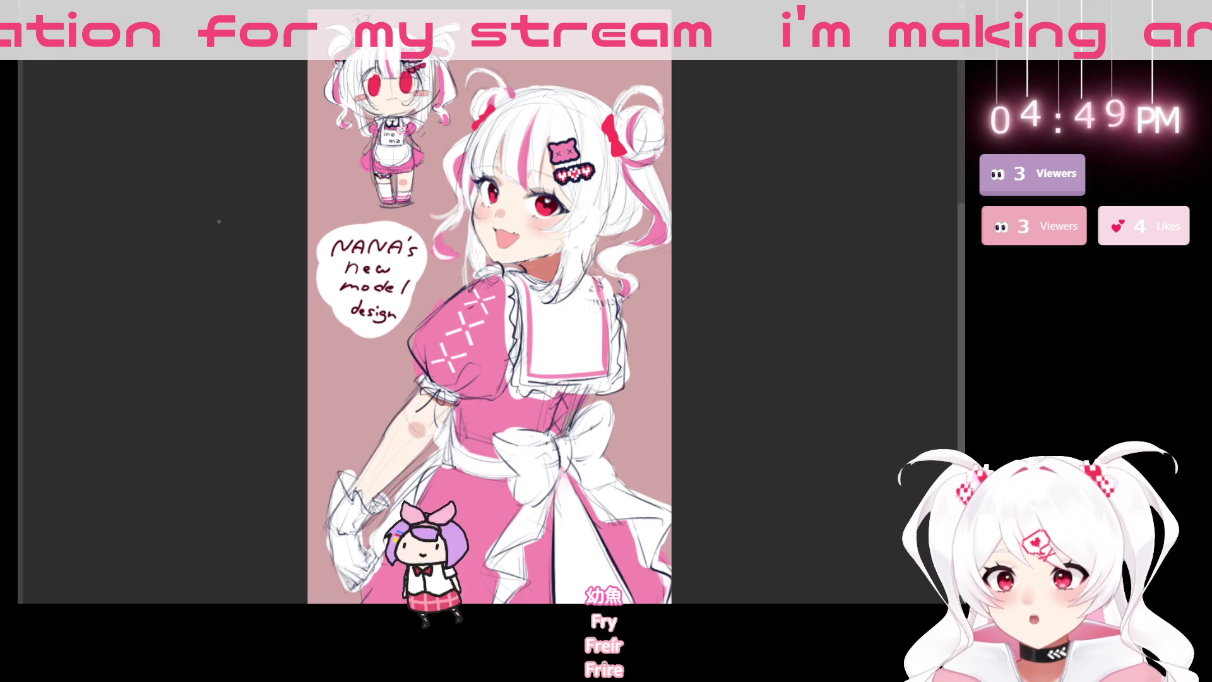
- Zoom in and out around the hairclip on the pink-dress reference illustration
{"action": "scroll", "coordinate": [585, 171], "scroll_direction": "up", "scroll_amount": 4}
{"action": "scroll", "coordinate": [593, 165], "scroll_direction": "down", "scroll_amount": 2}
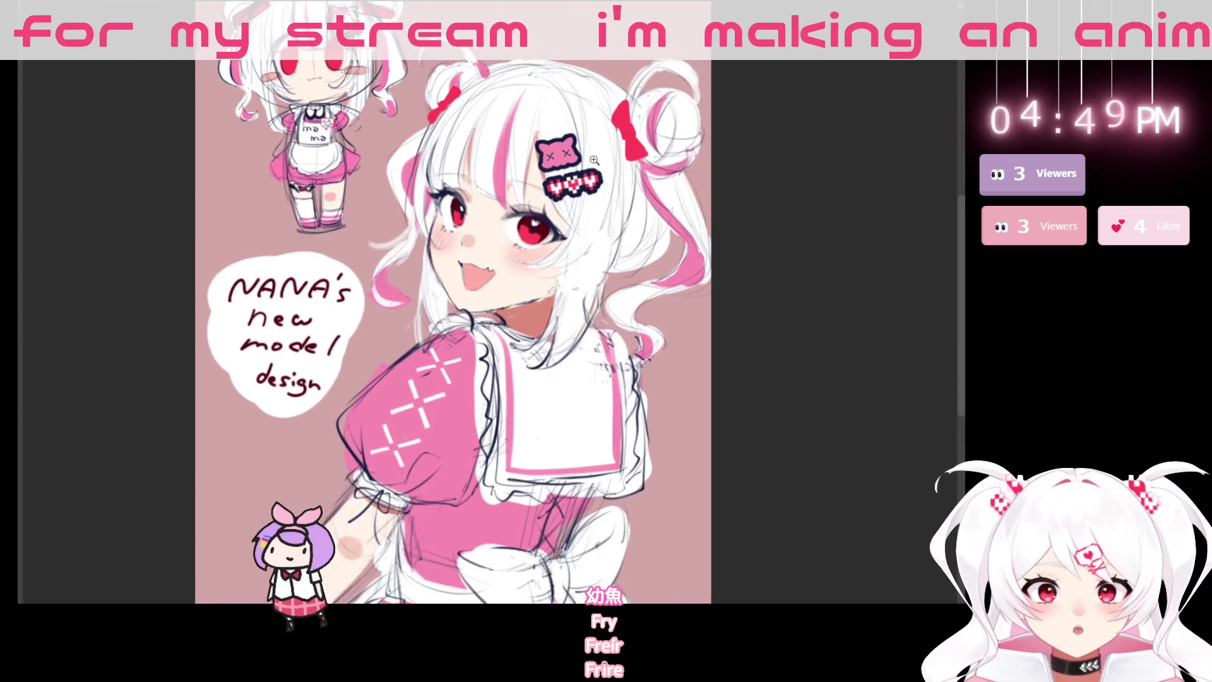
{"action": "scroll", "coordinate": [599, 161], "scroll_direction": "up", "scroll_amount": 5}
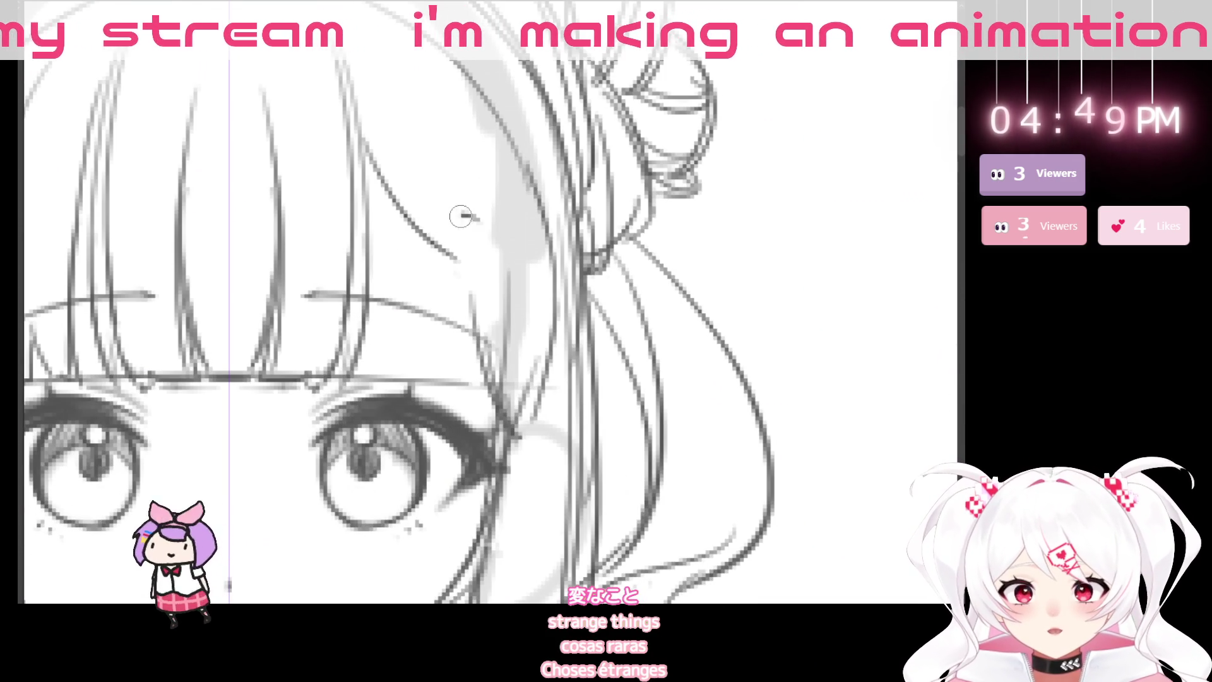
- Draw a cat-shaped hair clip with X eyes and a small heart charm below it
{"action": "scroll", "coordinate": [466, 216], "scroll_direction": "down", "scroll_amount": 5}
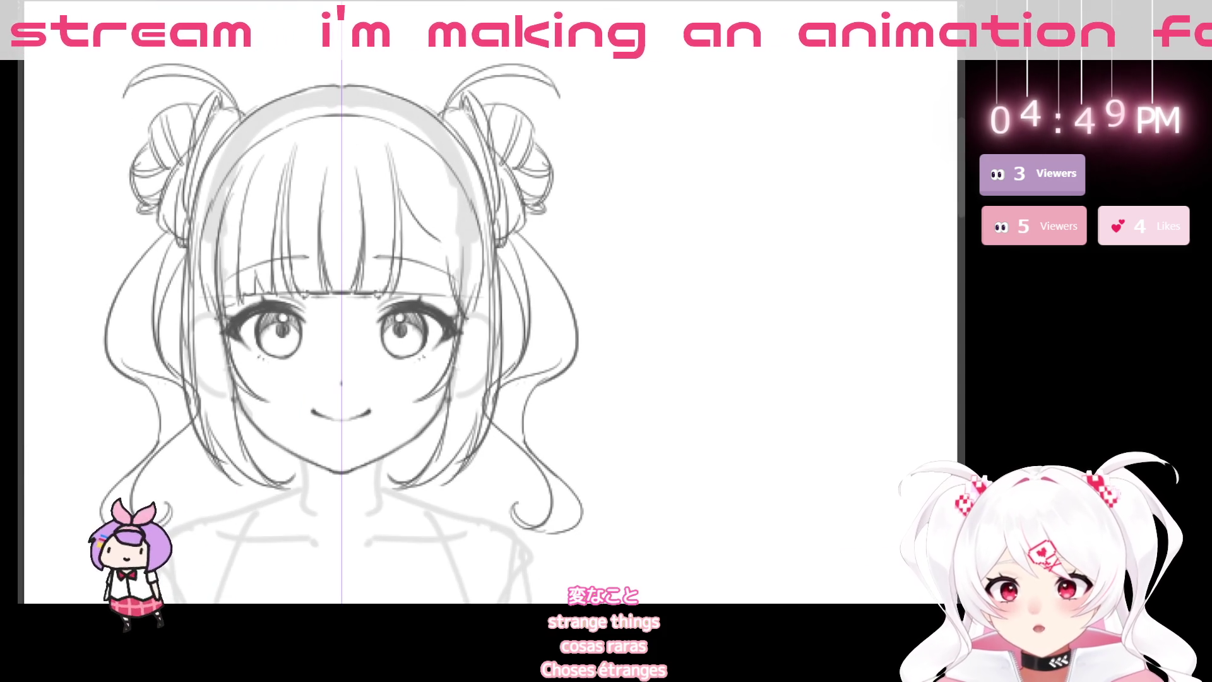
{"action": "scroll", "coordinate": [489, 186], "scroll_direction": "up", "scroll_amount": 3}
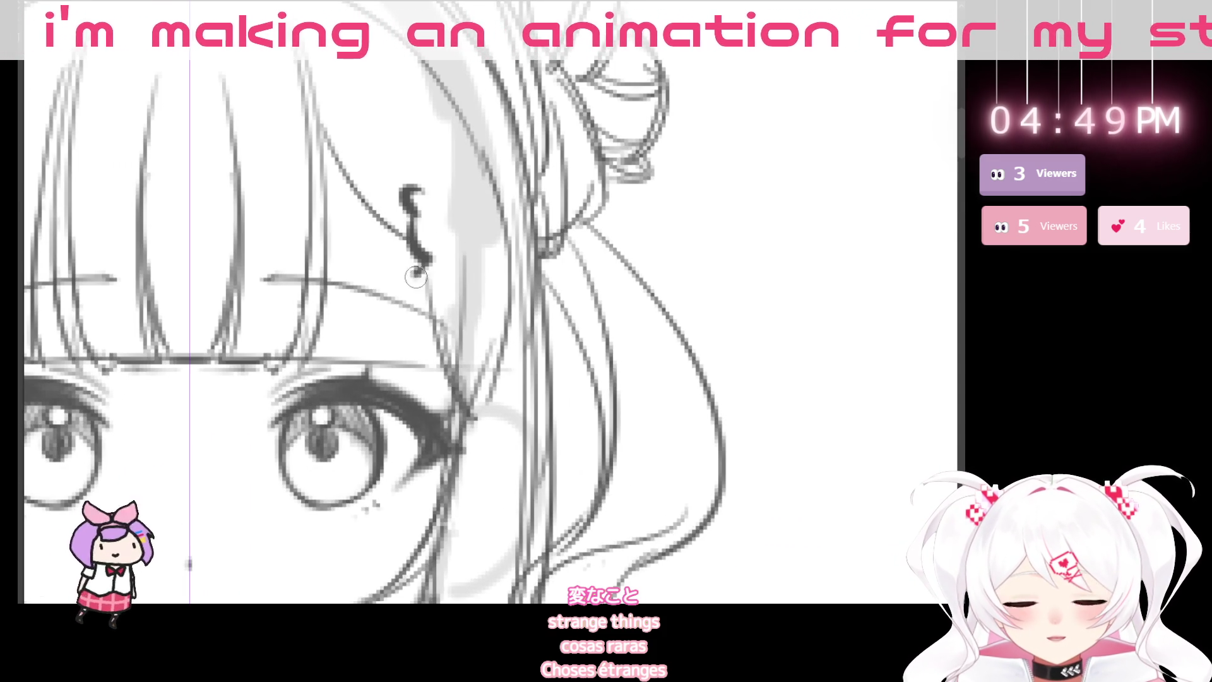
{"action": "mouse_move", "coordinate": [518, 228]}
{"action": "left_mouse_down"}
{"action": "mouse_move", "coordinate": [485, 174]}
{"action": "mouse_move", "coordinate": [418, 192]}
{"action": "mouse_move", "coordinate": [445, 236]}
{"action": "left_mouse_up"}
{"action": "mouse_move", "coordinate": [445, 218]}
{"action": "left_mouse_down"}
{"action": "mouse_move", "coordinate": [430, 236]}
{"action": "mouse_move", "coordinate": [483, 219]}
{"action": "mouse_move", "coordinate": [467, 219]}
{"action": "left_mouse_up"}
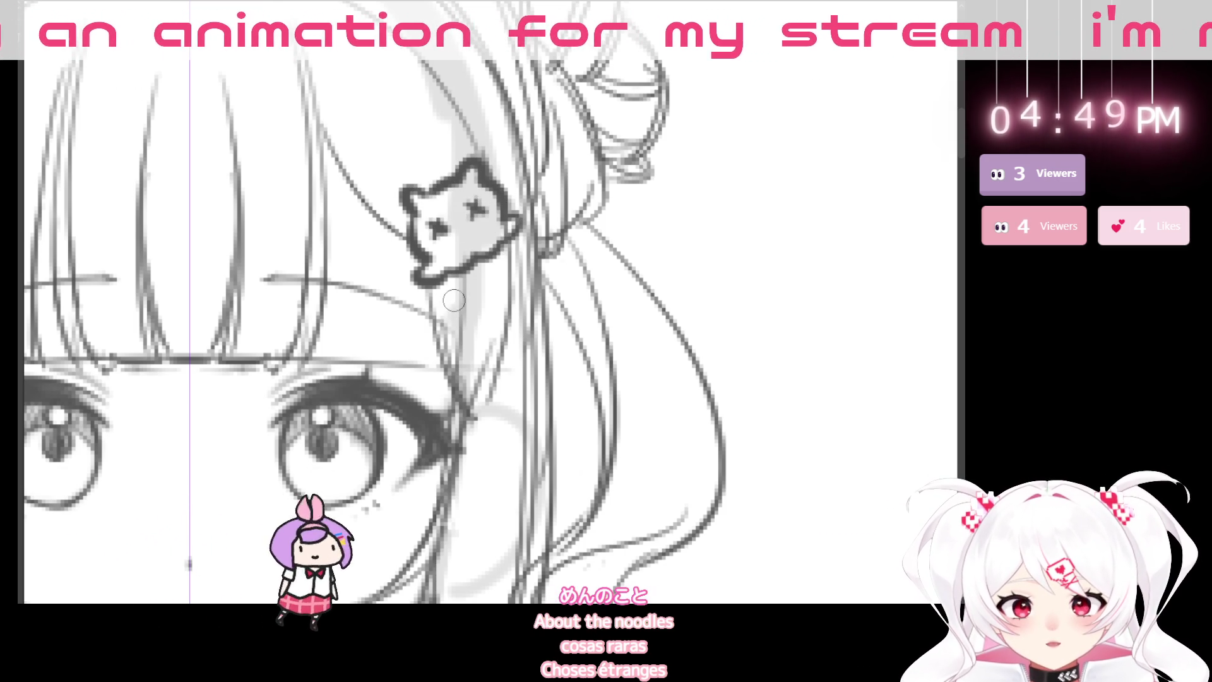
{"action": "mouse_move", "coordinate": [451, 293]}
{"action": "left_mouse_down"}
{"action": "mouse_move", "coordinate": [460, 323]}
{"action": "mouse_move", "coordinate": [468, 314]}
{"action": "left_mouse_up"}
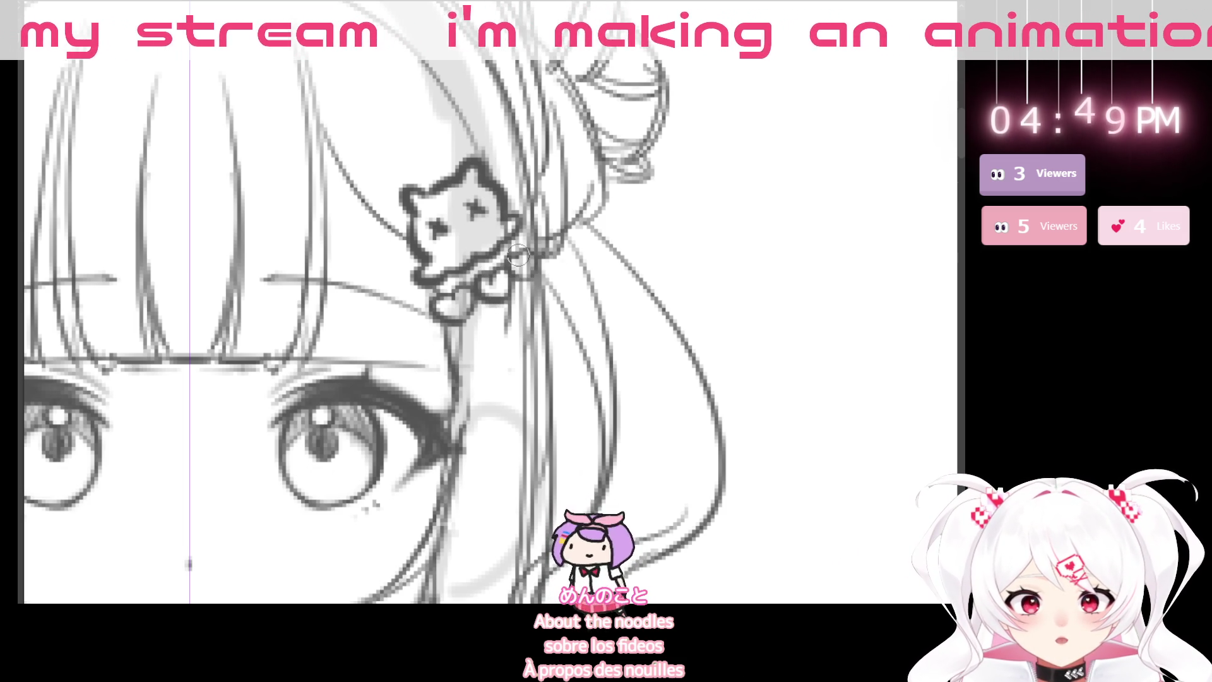
- Zoom out and recentre the view on the whole character
{"action": "scroll", "coordinate": [704, 298], "scroll_direction": "down", "scroll_amount": 5}
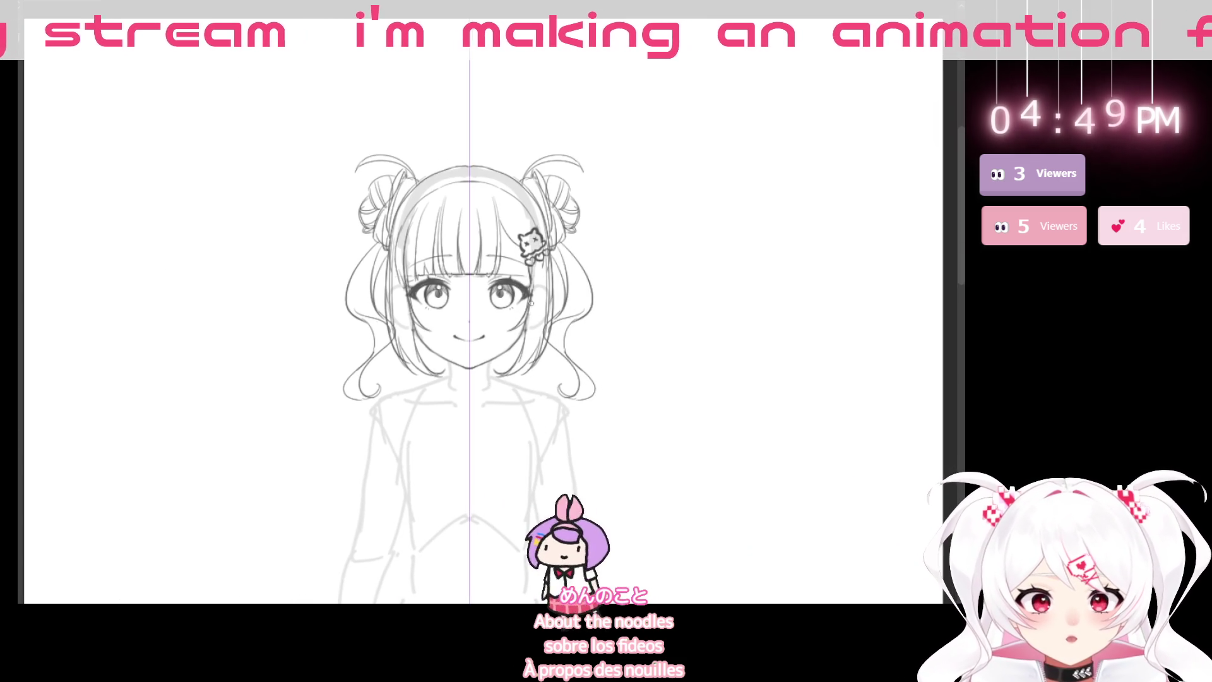
{"action": "left_click_drag", "start_coordinate": [405, 217], "coordinate": [445, 225]}
{"action": "scroll", "coordinate": [339, 348], "scroll_direction": "down", "scroll_amount": 5}
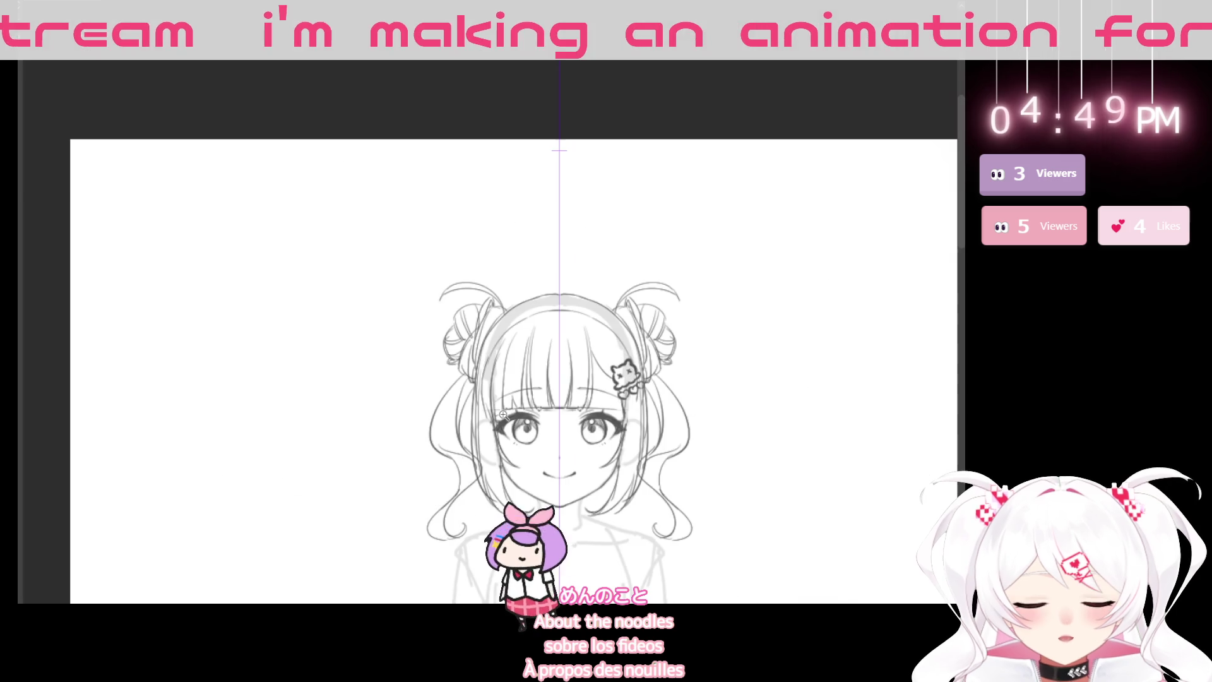
{"action": "mouse_move", "coordinate": [643, 444]}
{"action": "left_mouse_down"}
{"action": "mouse_move", "coordinate": [543, 390]}
{"action": "mouse_move", "coordinate": [564, 343]}
{"action": "left_mouse_up"}
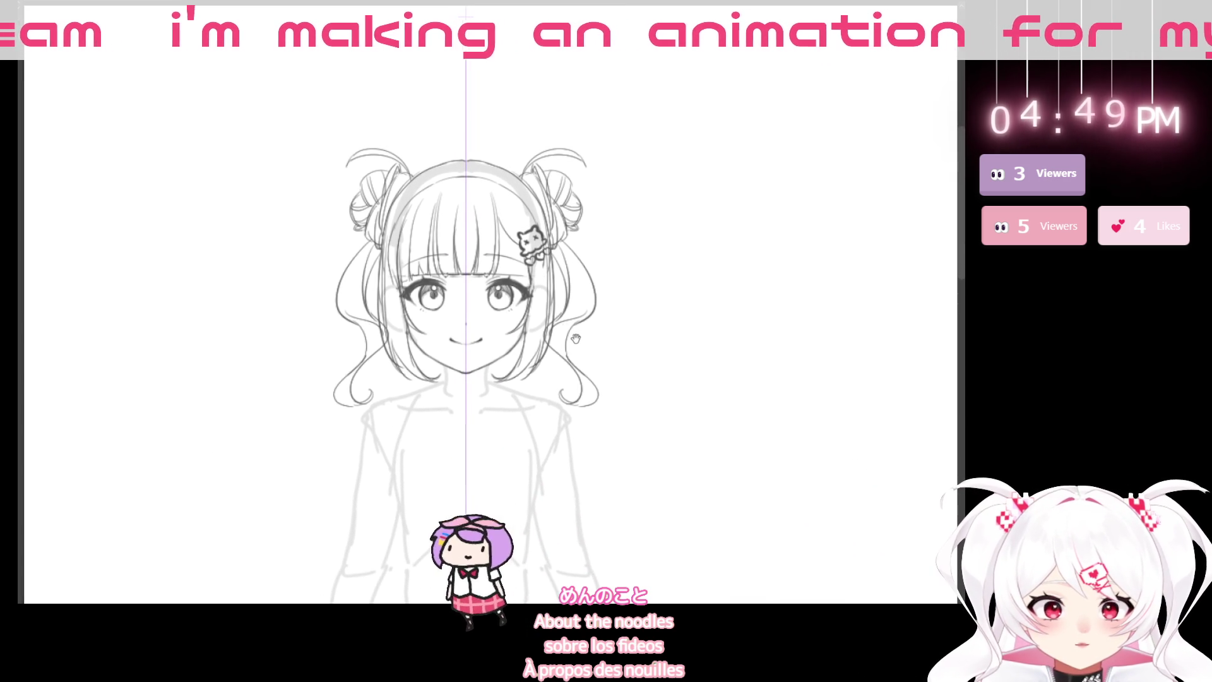
{"action": "mouse_move", "coordinate": [569, 409]}
{"action": "left_mouse_down"}
{"action": "mouse_move", "coordinate": [573, 440]}
{"action": "mouse_move", "coordinate": [569, 352]}
{"action": "mouse_move", "coordinate": [544, 354]}
{"action": "mouse_move", "coordinate": [499, 256]}
{"action": "left_mouse_up"}
{"action": "scroll", "coordinate": [499, 256], "scroll_direction": "up", "scroll_amount": 3}
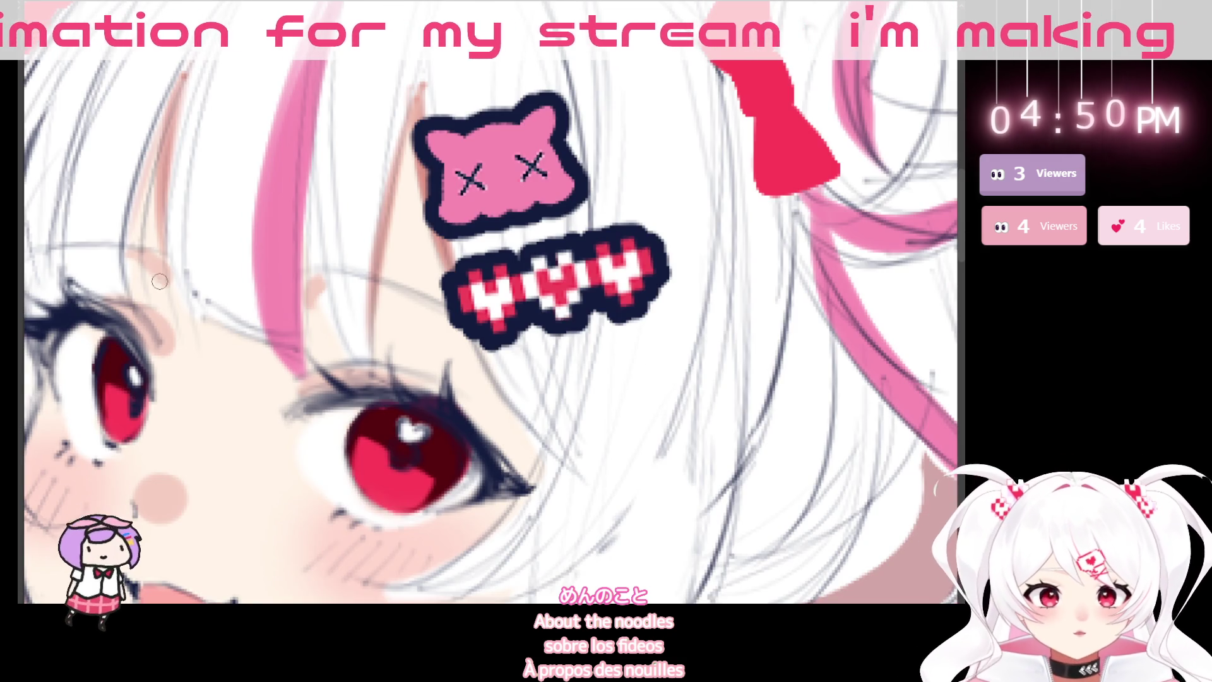
- Zoom out over the full reference sheet, then return to the girl sketch with Ctrl+Tab
{"action": "scroll", "coordinate": [444, 274], "scroll_direction": "down", "scroll_amount": 10}
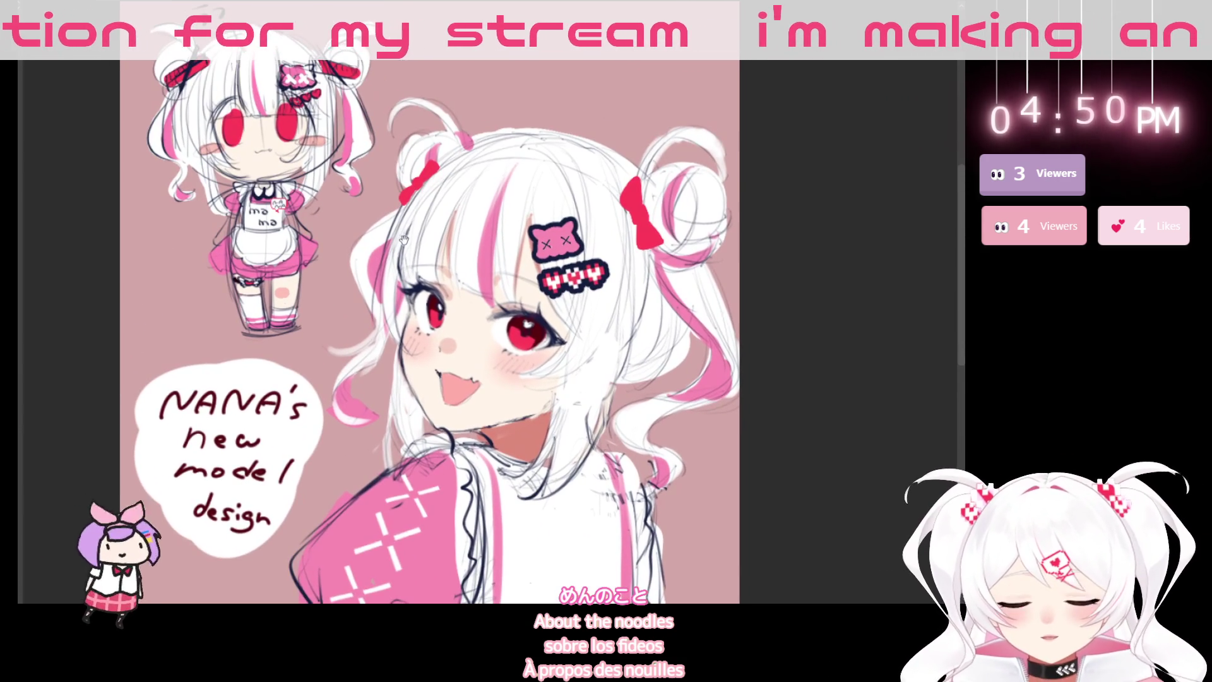
{"action": "scroll", "coordinate": [154, 301], "scroll_direction": "down", "scroll_amount": 5}
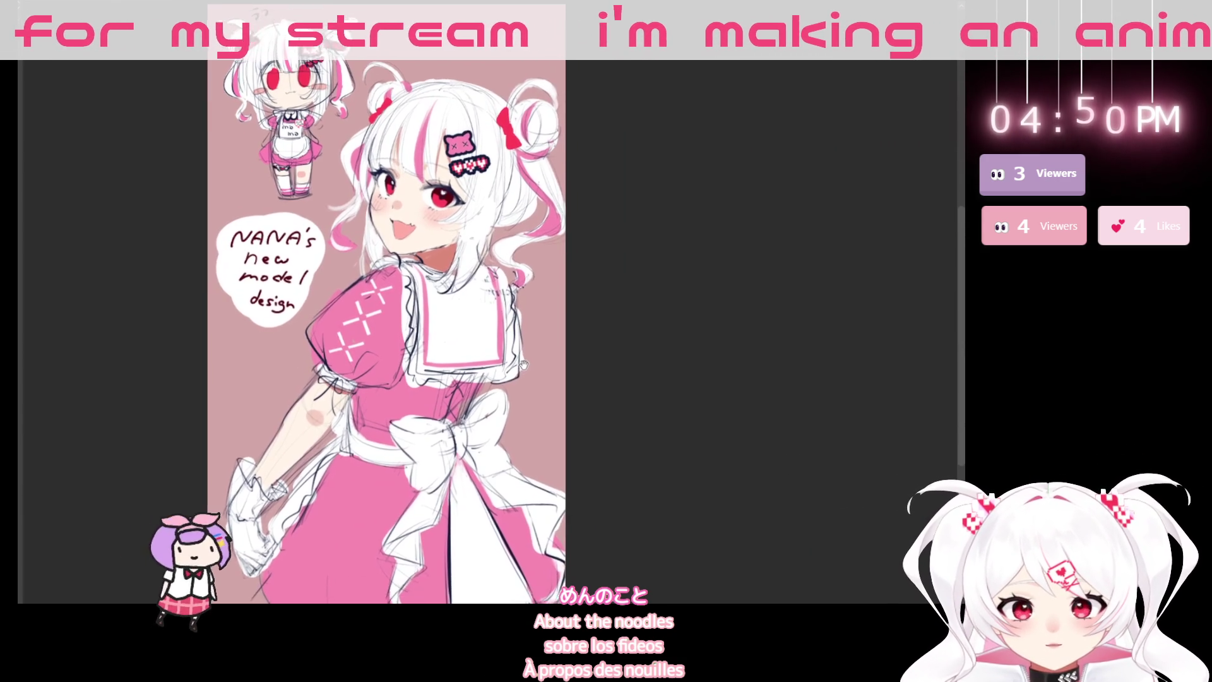
{"action": "left_click_drag", "start_coordinate": [519, 377], "coordinate": [517, 440]}
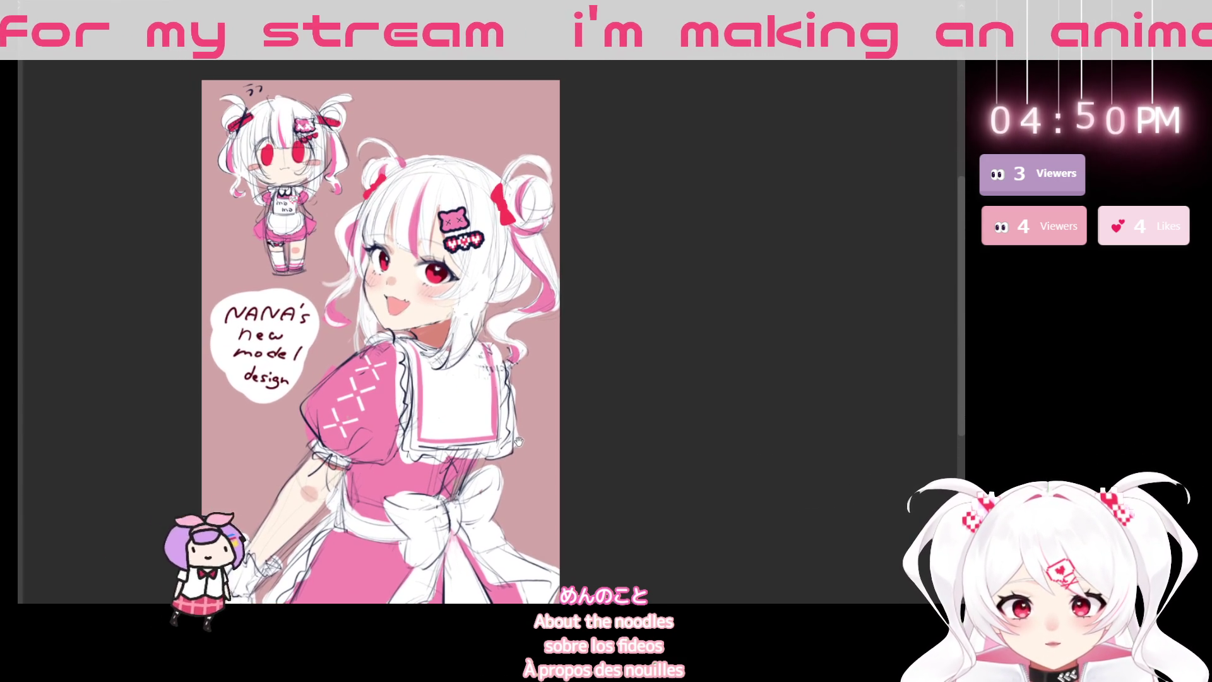
{"action": "key", "text": "ctrl+Tab"}
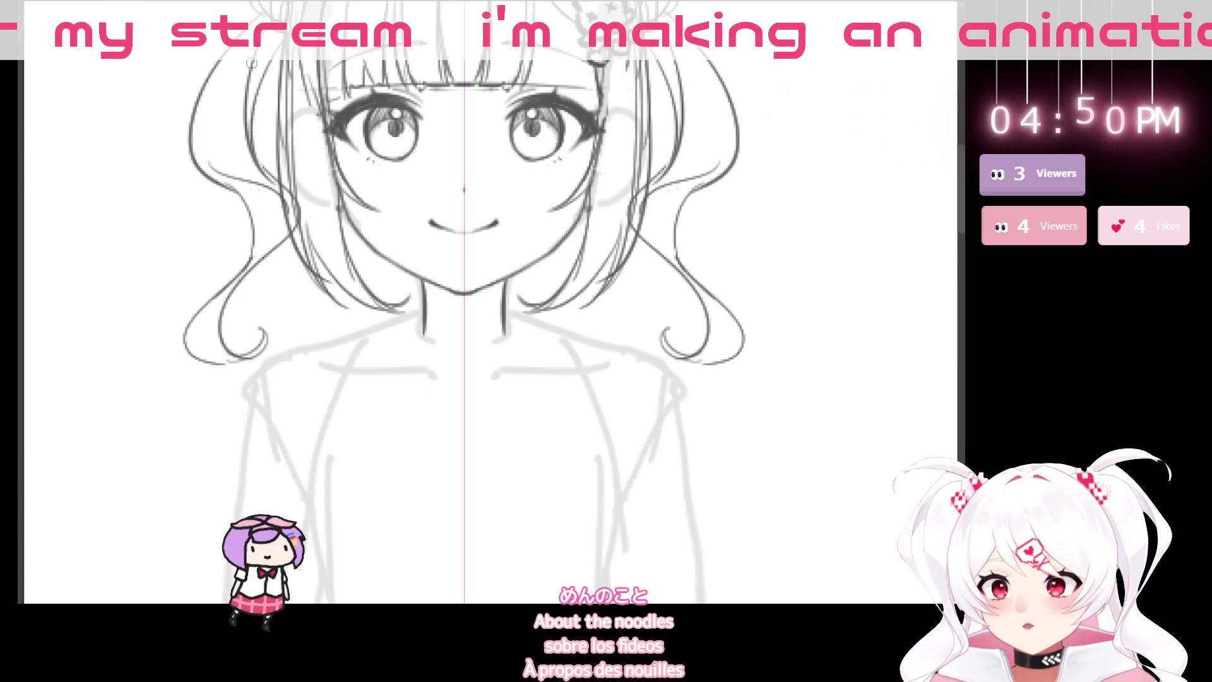
- Ink the choker's side bands, top curve and bottom edge around the neck
{"action": "scroll", "coordinate": [411, 300], "scroll_direction": "up", "scroll_amount": 2}
{"action": "left_click_drag", "start_coordinate": [407, 292], "coordinate": [404, 332]}
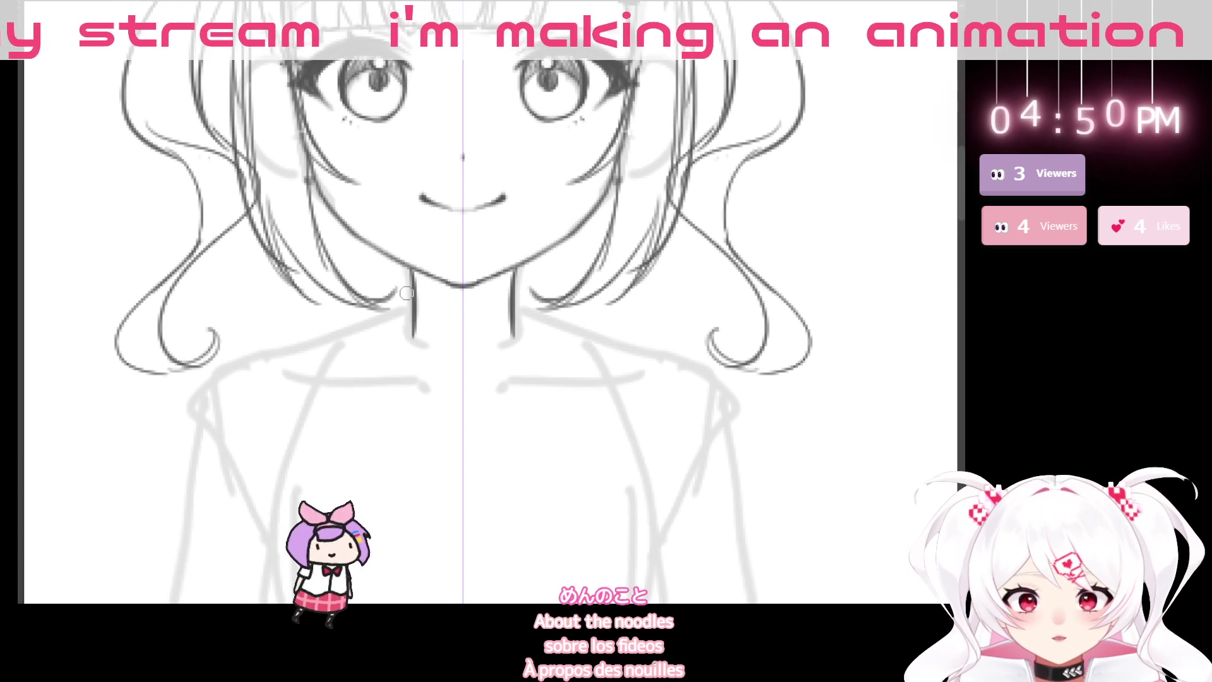
{"action": "left_click_drag", "start_coordinate": [521, 292], "coordinate": [523, 328]}
{"action": "mouse_move", "coordinate": [414, 290]}
{"action": "left_mouse_down"}
{"action": "mouse_move", "coordinate": [411, 335]}
{"action": "mouse_move", "coordinate": [511, 301]}
{"action": "left_mouse_up"}
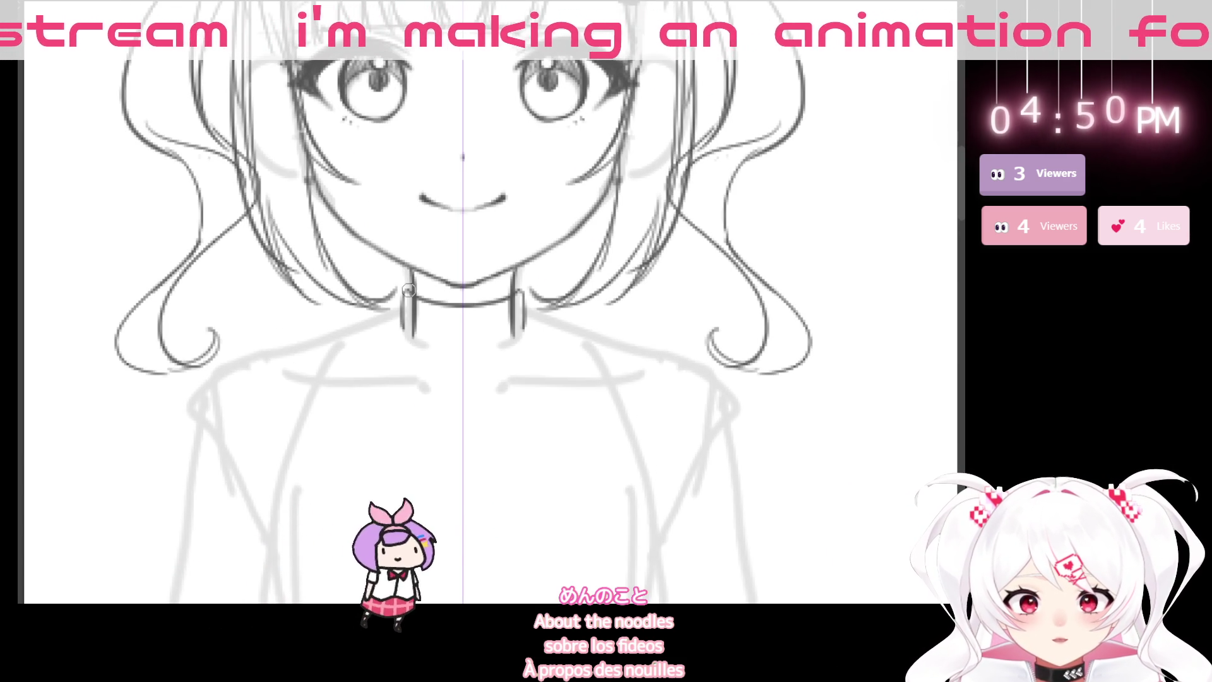
{"action": "mouse_move", "coordinate": [403, 333]}
{"action": "left_mouse_down"}
{"action": "mouse_move", "coordinate": [410, 348]}
{"action": "mouse_move", "coordinate": [507, 336]}
{"action": "left_mouse_up"}
{"action": "key", "text": "ctrl+z"}
{"action": "mouse_move", "coordinate": [403, 334]}
{"action": "left_mouse_down"}
{"action": "mouse_move", "coordinate": [442, 350]}
{"action": "mouse_move", "coordinate": [502, 325]}
{"action": "left_mouse_up"}
{"action": "key", "text": "ctrl+z"}
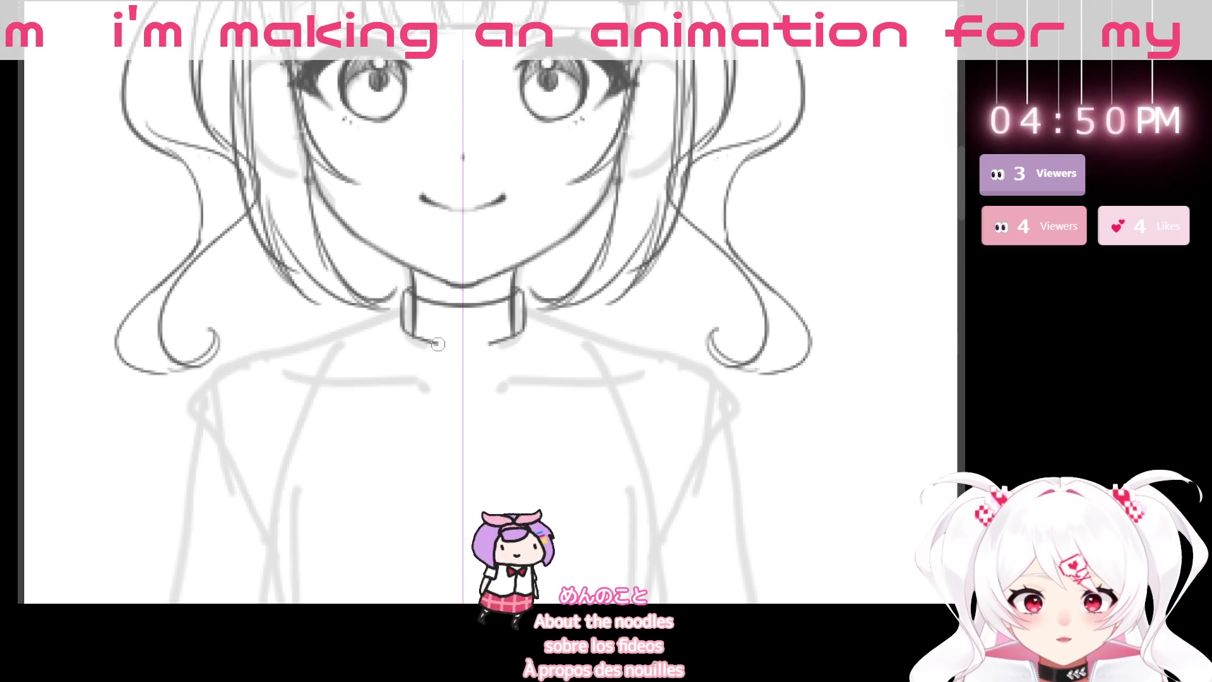
{"action": "left_click_drag", "start_coordinate": [431, 342], "coordinate": [521, 327]}
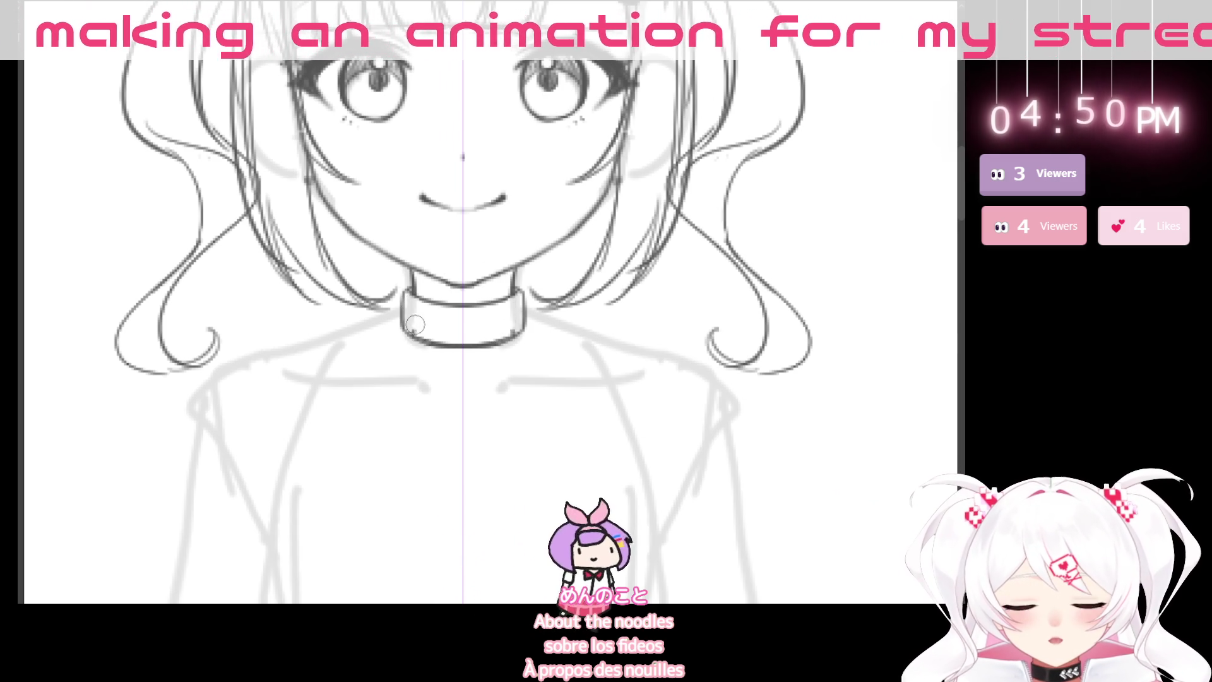
- Rotate the view around the face, then reset it upright with Ctrl+0
{"action": "scroll", "coordinate": [416, 328], "scroll_direction": "down", "scroll_amount": 2}
{"action": "scroll", "coordinate": [536, 354], "scroll_direction": "down", "scroll_amount": 3}
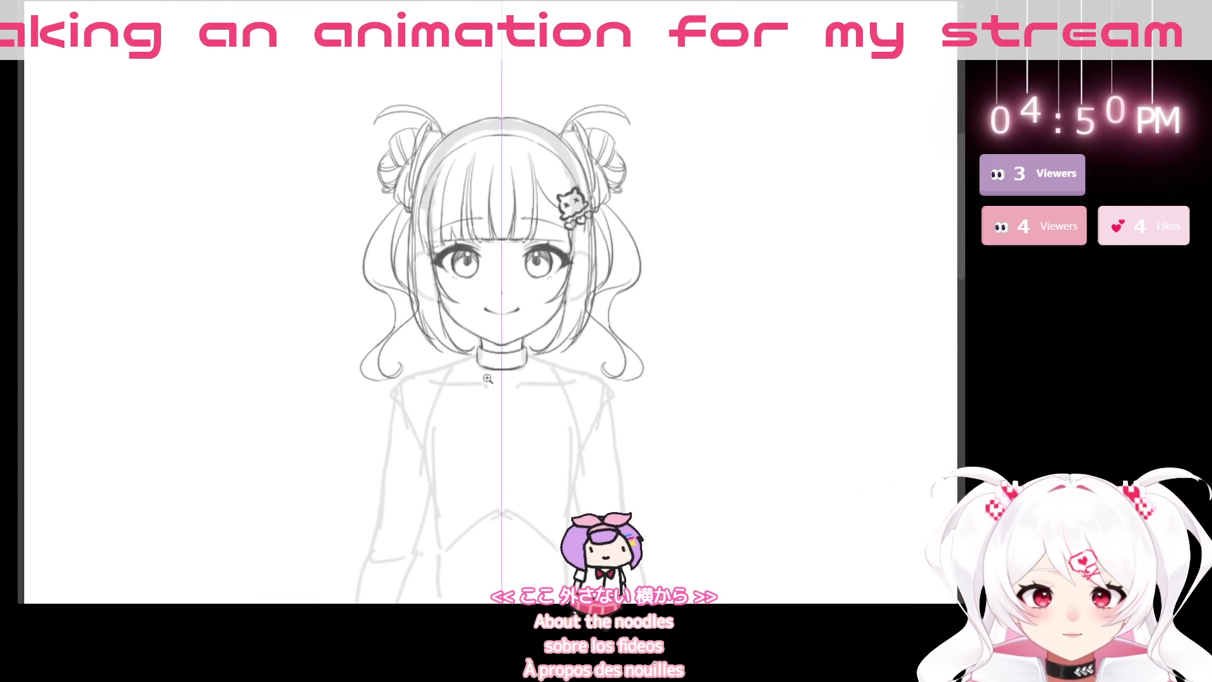
{"action": "mouse_move", "coordinate": [735, 383]}
{"action": "left_mouse_down"}
{"action": "mouse_move", "coordinate": [379, 495]}
{"action": "mouse_move", "coordinate": [474, 262]}
{"action": "left_mouse_up"}
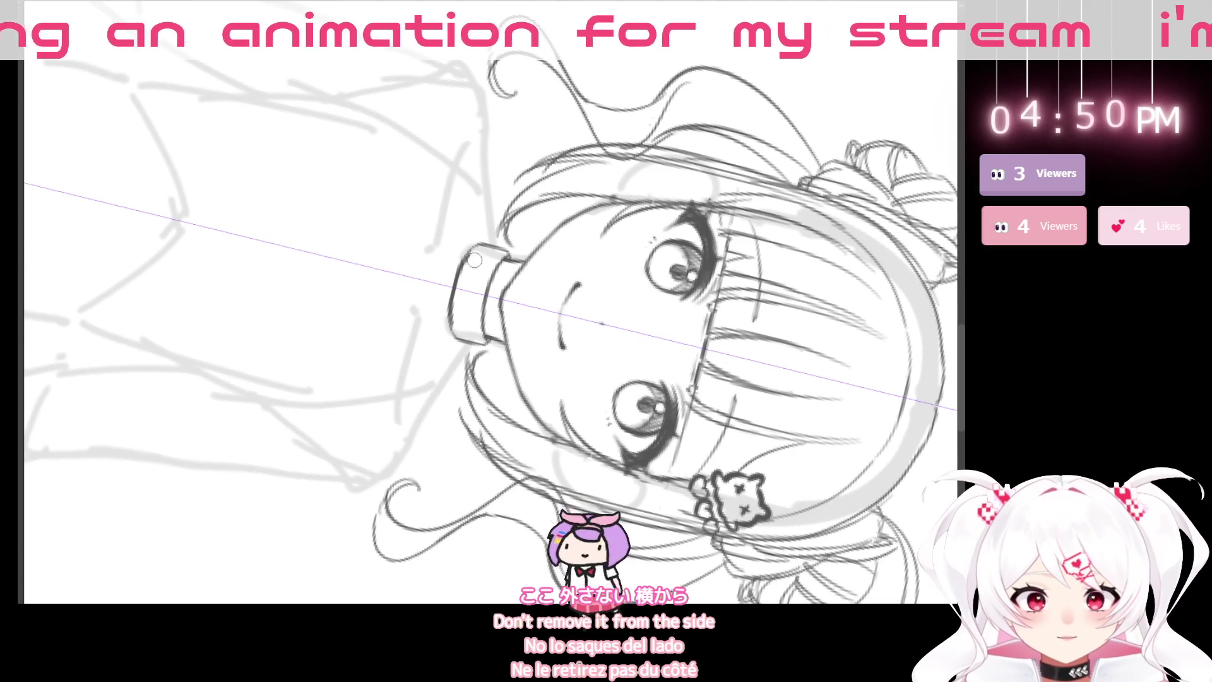
{"action": "key", "text": "ctrl+0"}
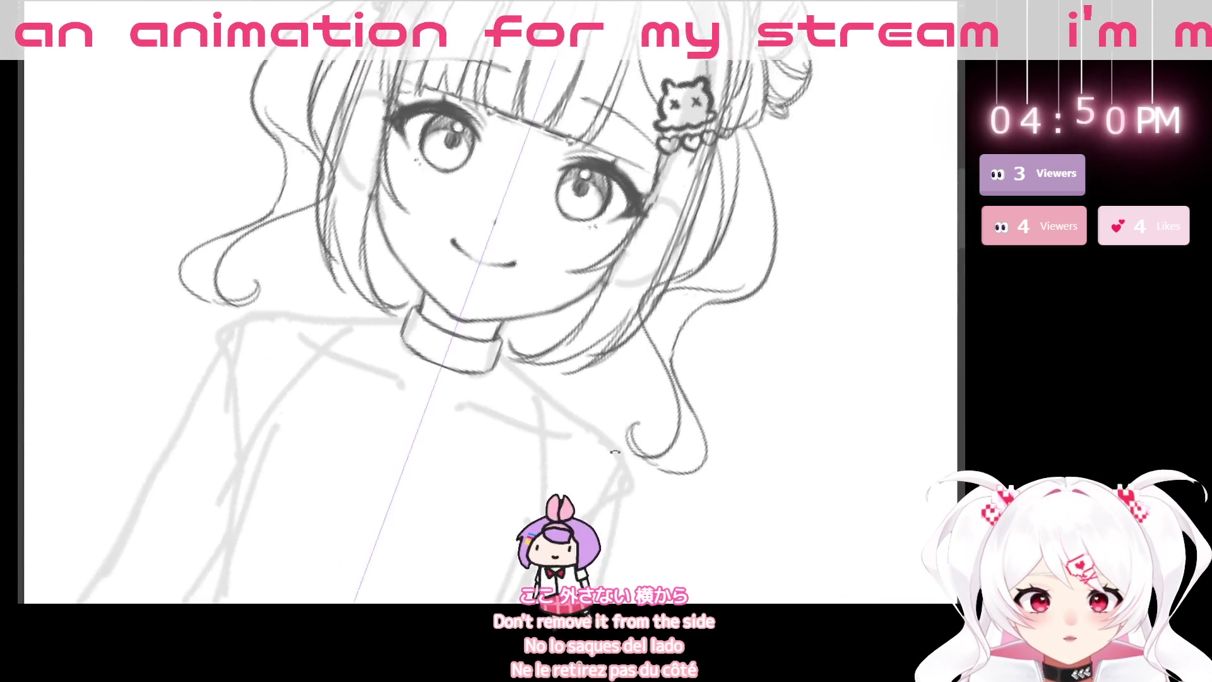
{"action": "scroll", "coordinate": [490, 379], "scroll_direction": "up", "scroll_amount": 5}
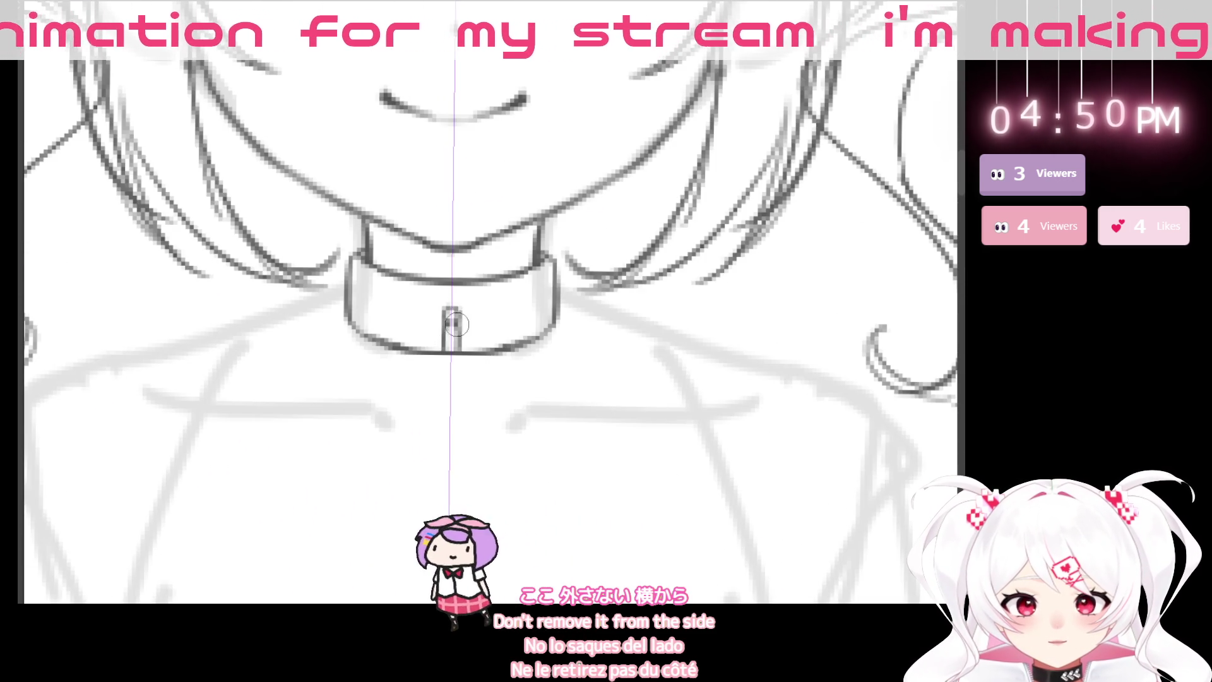
- Replace the vertical tag on the choker with a small ring on its front
{"action": "key", "text": "ctrl+z"}
{"action": "mouse_move", "coordinate": [443, 319]}
{"action": "left_mouse_down"}
{"action": "mouse_move", "coordinate": [446, 300]}
{"action": "mouse_move", "coordinate": [459, 307]}
{"action": "mouse_move", "coordinate": [450, 300]}
{"action": "mouse_move", "coordinate": [448, 318]}
{"action": "left_mouse_up"}
{"action": "key", "text": "ctrl+z"}
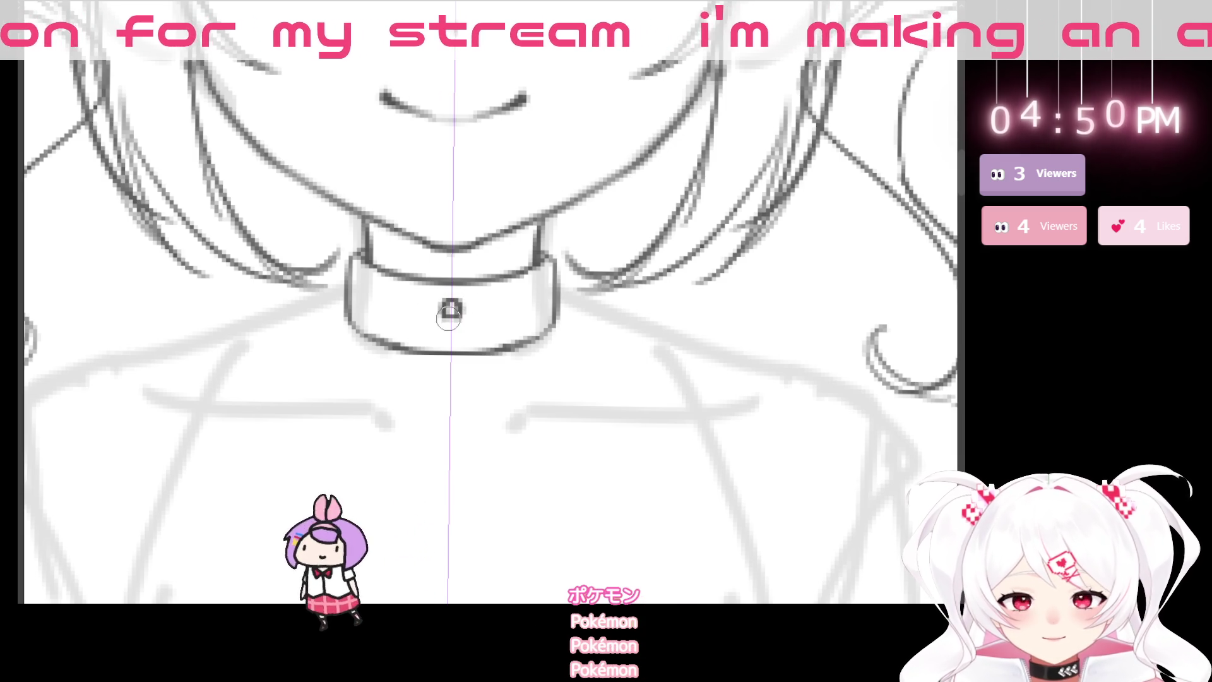
{"action": "key", "text": "ctrl+z"}
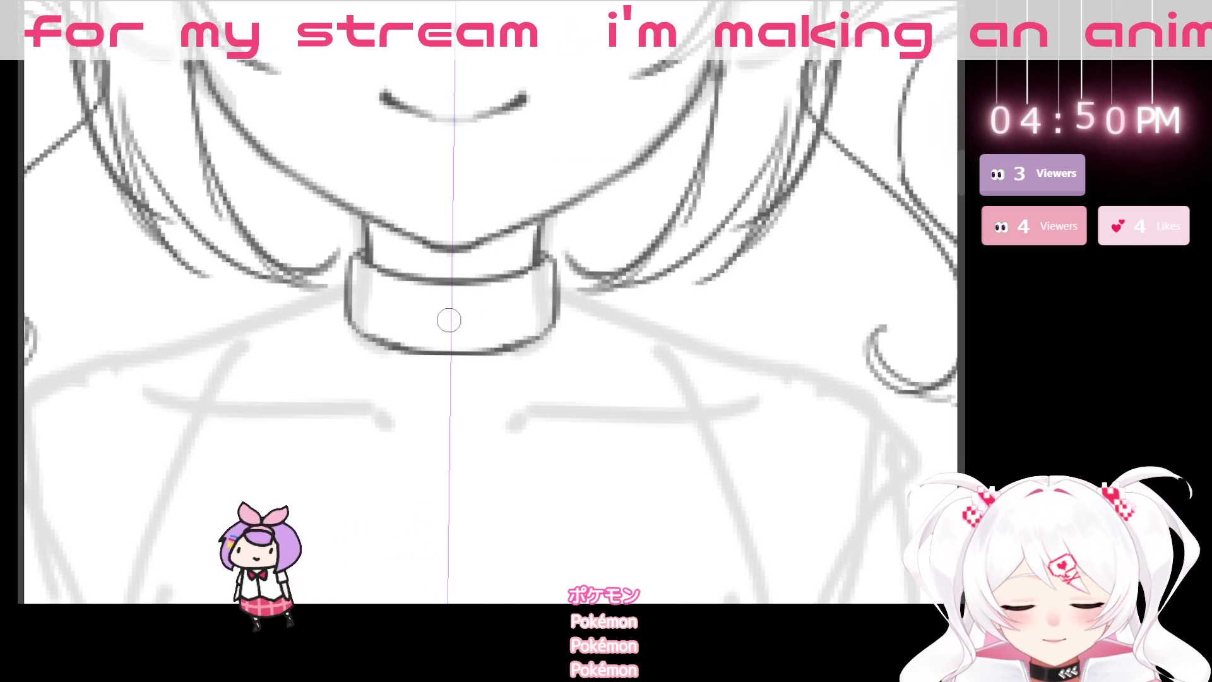
{"action": "mouse_move", "coordinate": [435, 327]}
{"action": "left_mouse_down"}
{"action": "mouse_move", "coordinate": [461, 323]}
{"action": "mouse_move", "coordinate": [456, 348]}
{"action": "mouse_move", "coordinate": [467, 353]}
{"action": "left_mouse_up"}
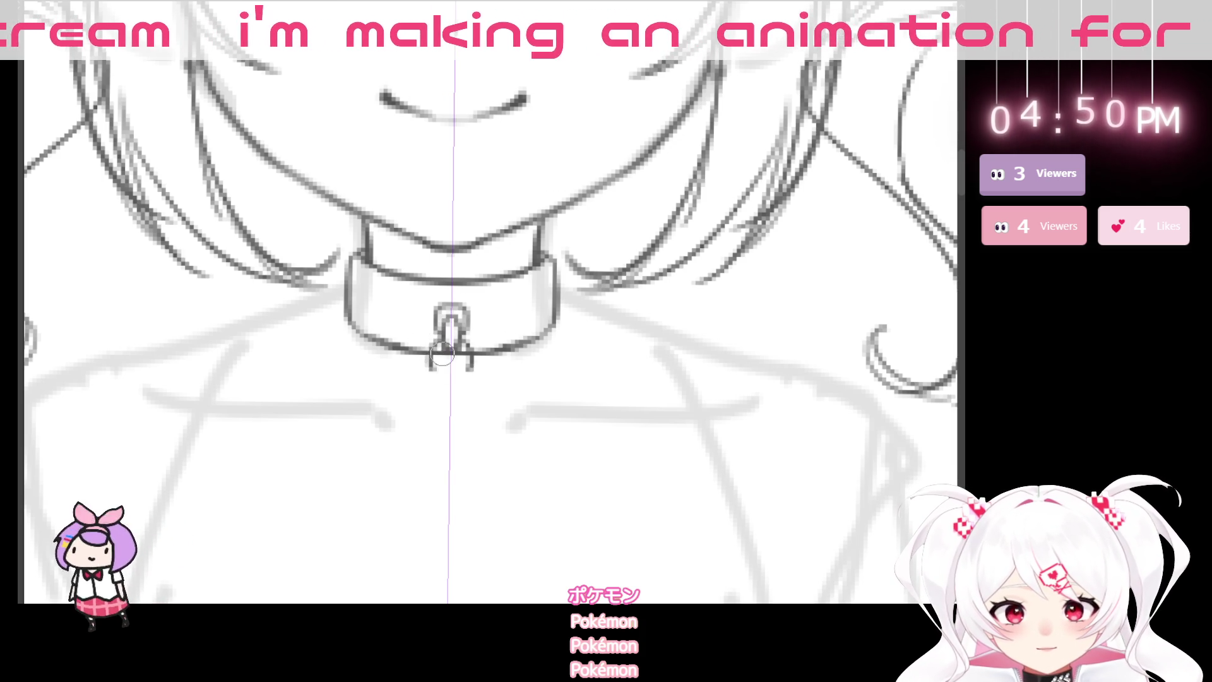
- Hang a ring and chain links below the collar ring, removing a stray stroke
{"action": "left_click_drag", "start_coordinate": [437, 341], "coordinate": [446, 355]}
{"action": "scroll", "coordinate": [452, 367], "scroll_direction": "down", "scroll_amount": 5}
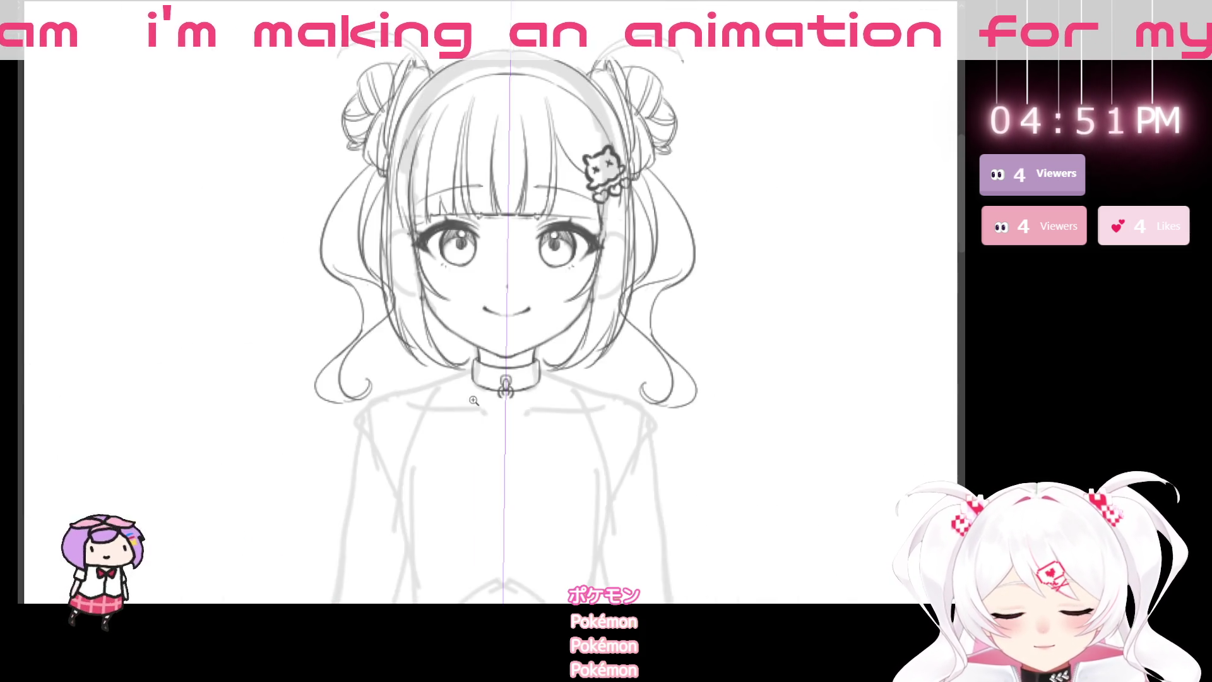
{"action": "scroll", "coordinate": [443, 309], "scroll_direction": "up", "scroll_amount": 4}
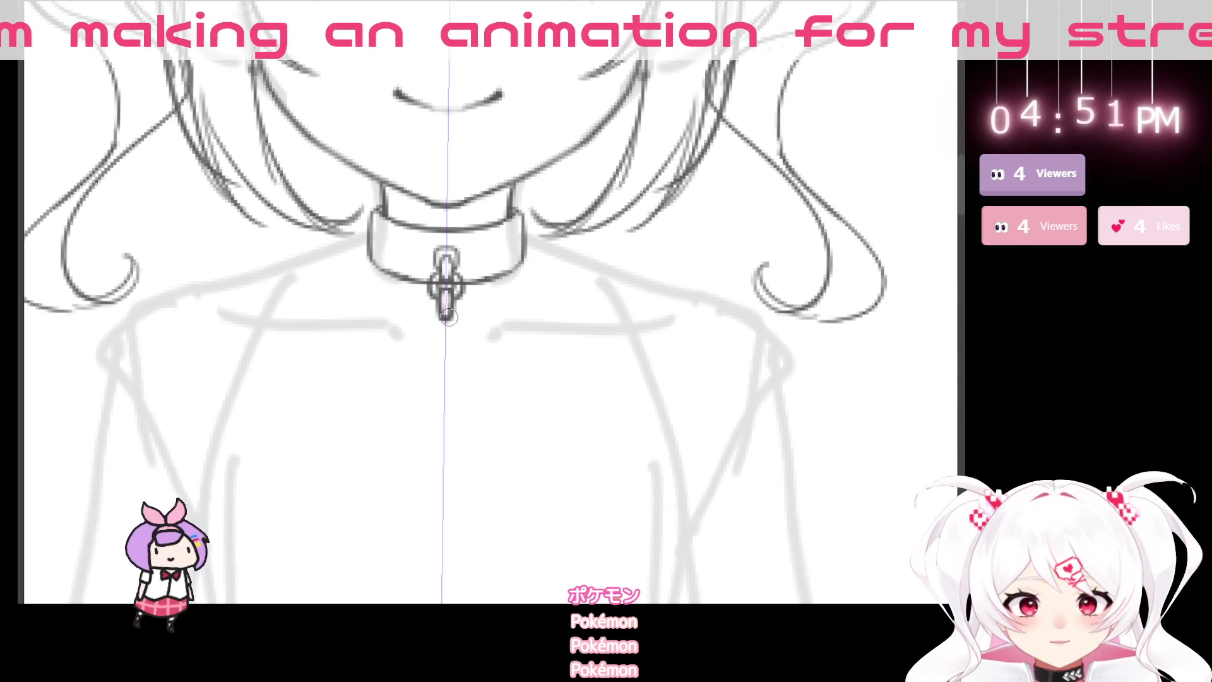
{"action": "mouse_move", "coordinate": [457, 301]}
{"action": "left_mouse_down"}
{"action": "mouse_move", "coordinate": [465, 328]}
{"action": "mouse_move", "coordinate": [428, 327]}
{"action": "left_mouse_up"}
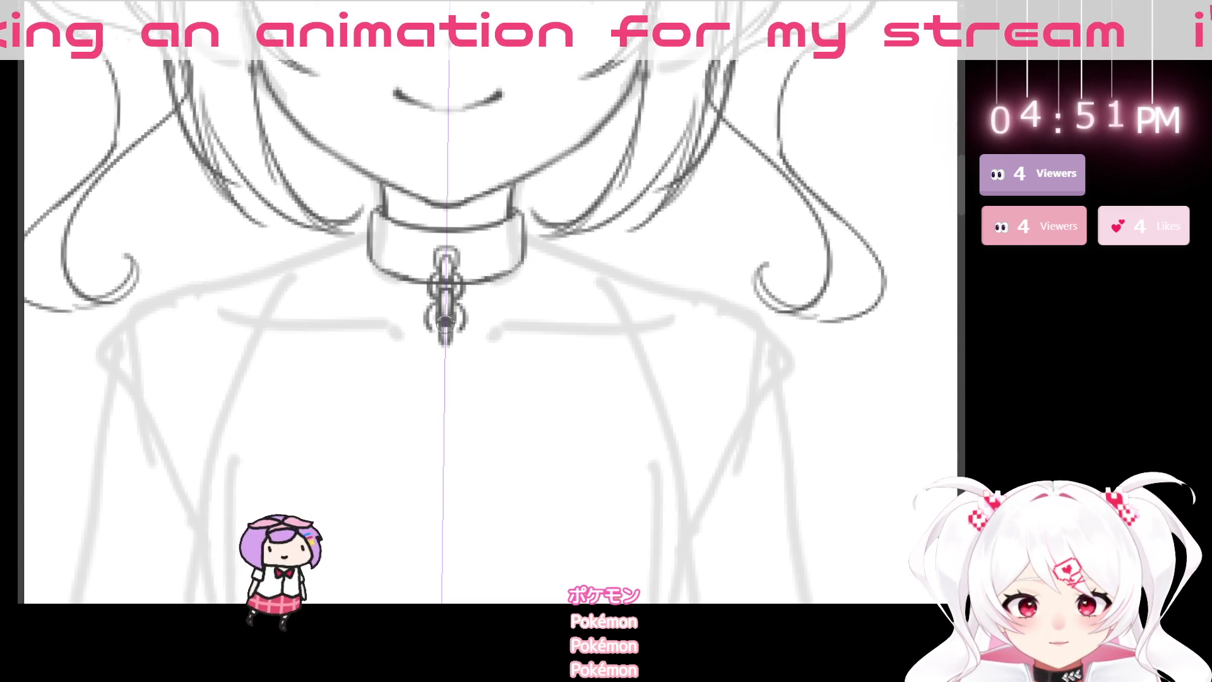
{"action": "key", "text": "ctrl+z"}
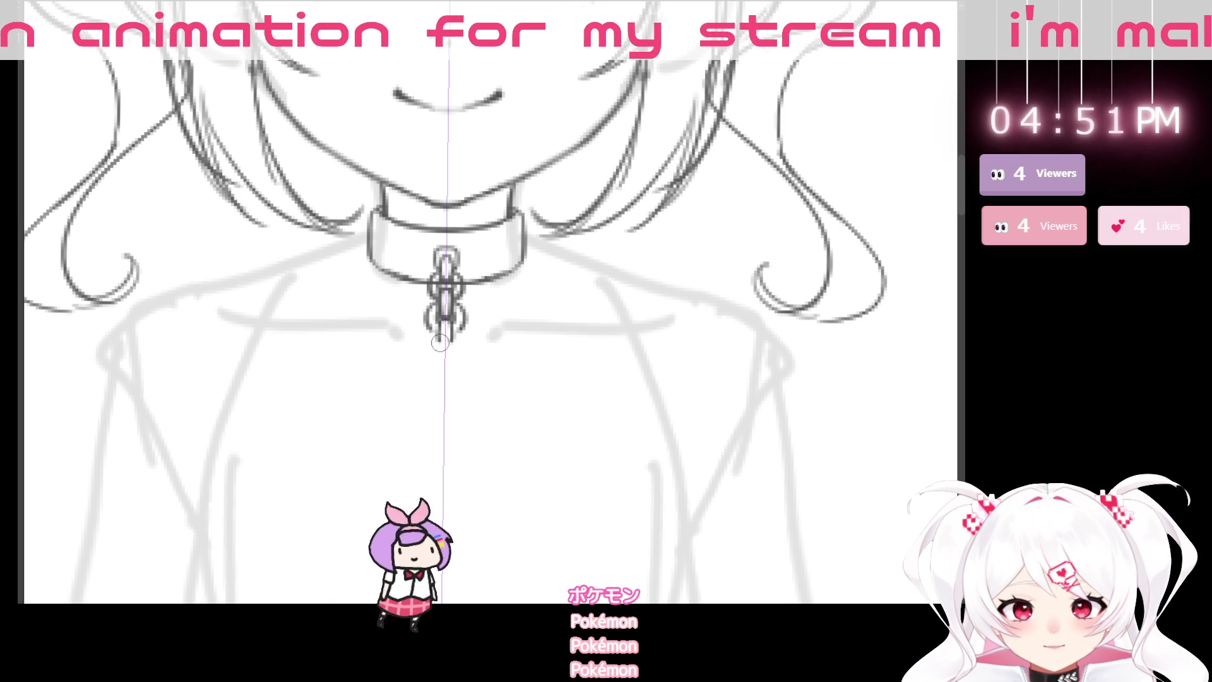
- Discard the trial tail strokes at the chain's bottom and zoom out to the full figure
{"action": "left_click_drag", "start_coordinate": [459, 330], "coordinate": [467, 351]}
{"action": "left_click_drag", "start_coordinate": [435, 329], "coordinate": [430, 358]}
{"action": "key", "text": "ctrl+z"}
{"action": "key", "text": "ctrl+z"}
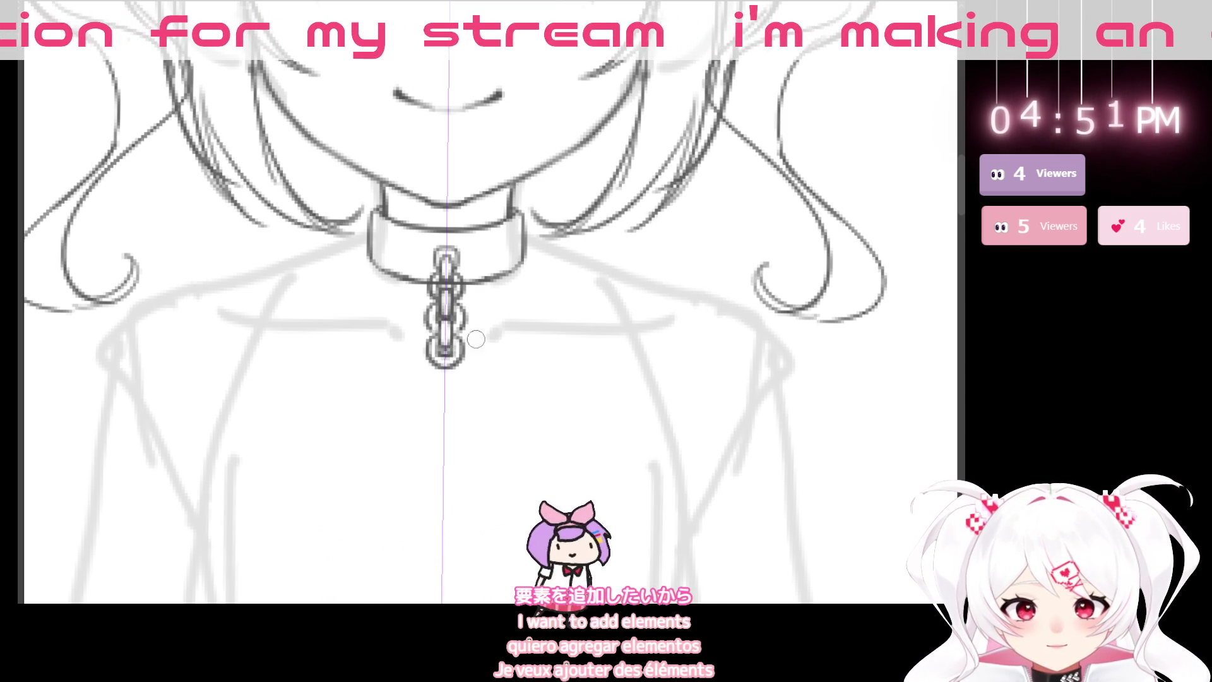
{"action": "scroll", "coordinate": [467, 343], "scroll_direction": "down", "scroll_amount": 5}
{"action": "mouse_move", "coordinate": [508, 435]}
{"action": "left_mouse_down"}
{"action": "mouse_move", "coordinate": [387, 432]}
{"action": "mouse_move", "coordinate": [523, 379]}
{"action": "mouse_move", "coordinate": [553, 404]}
{"action": "mouse_move", "coordinate": [481, 445]}
{"action": "left_mouse_up"}
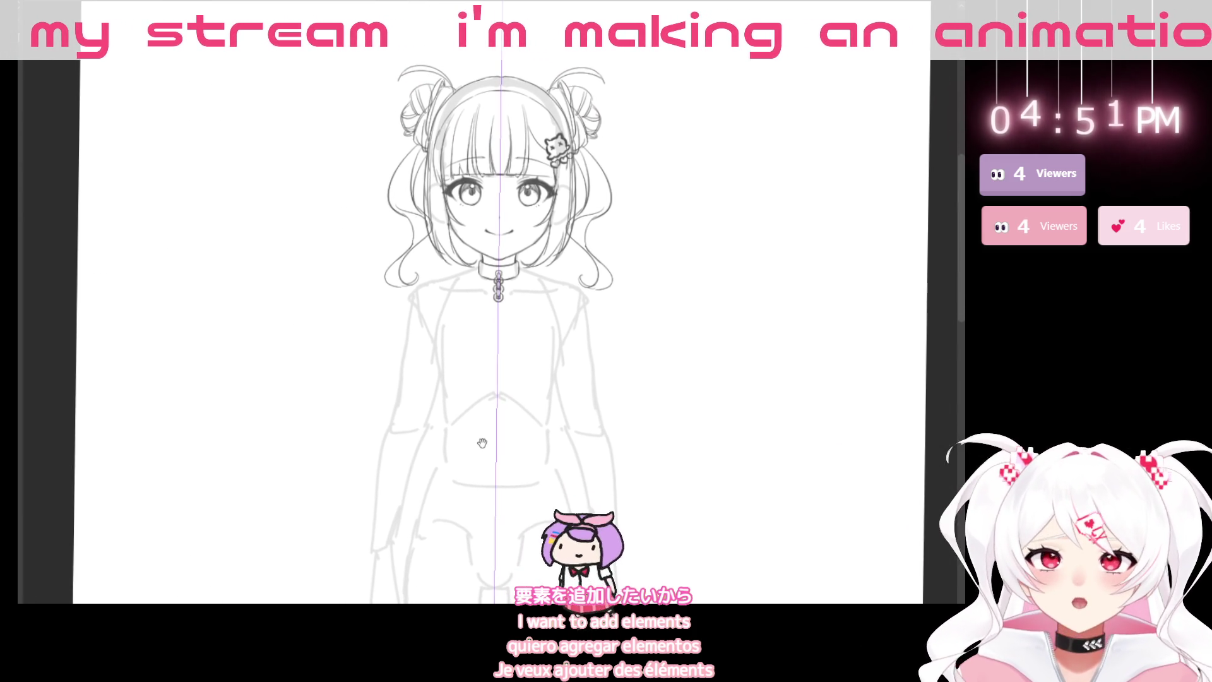